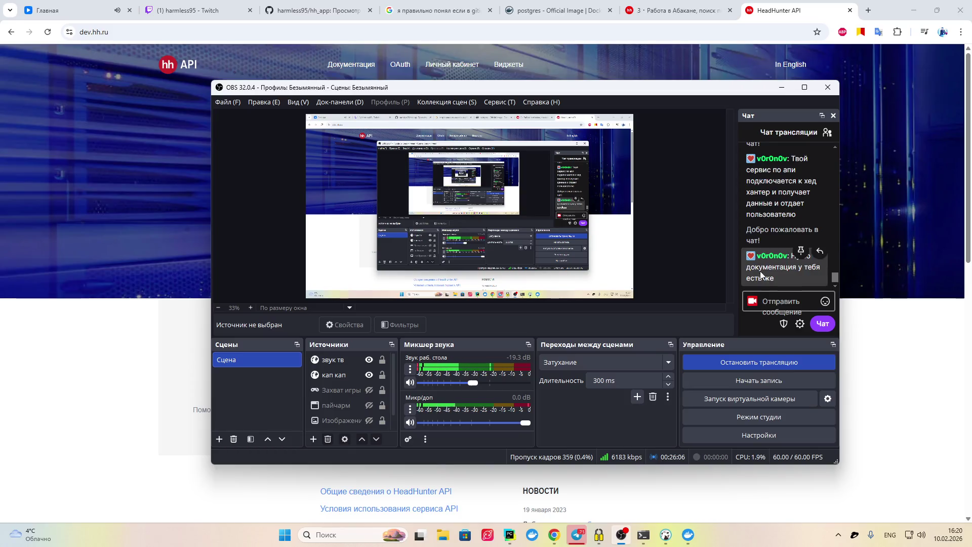
Minimize OBS Studio to reveal the dev.hh.ru HeadHunter API homepage
{"action": "left_click", "coordinate": [871, 349]}
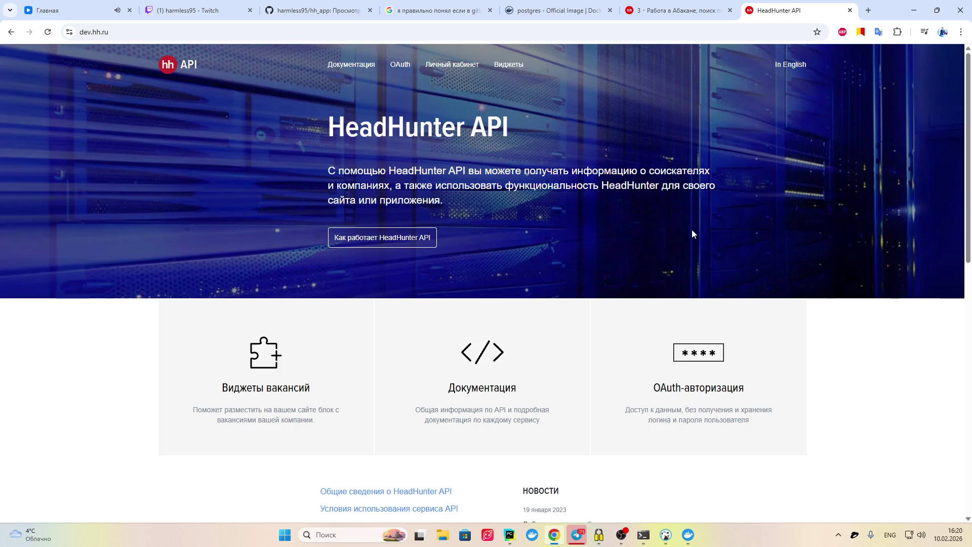
Open 'Общие сведения о HeadHunter API' and 'Условия использования сервиса API' in new tabs, then view the docs tab
{"action": "scroll", "coordinate": [532, 243], "scroll_direction": "down", "scroll_amount": 5}
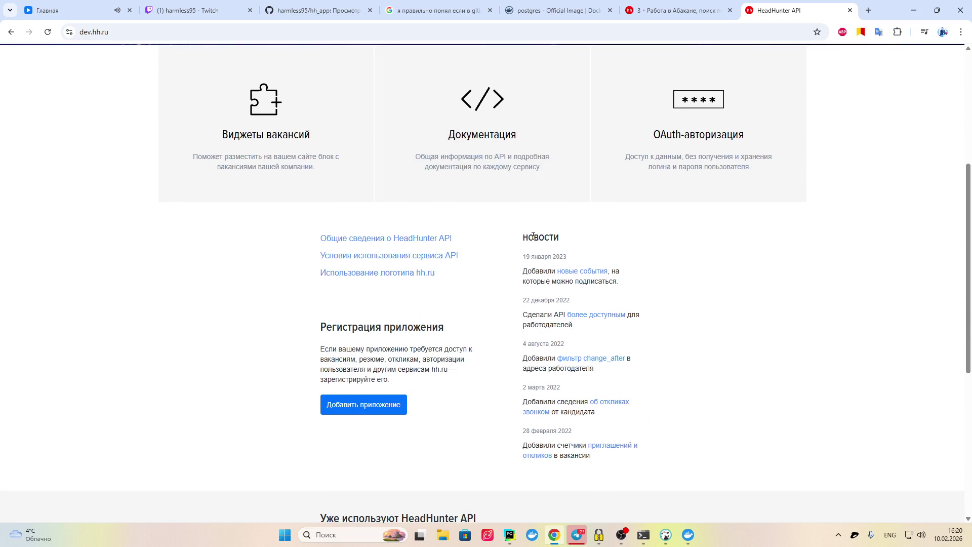
{"action": "scroll", "coordinate": [571, 318], "scroll_direction": "down", "scroll_amount": 1}
{"action": "scroll", "coordinate": [677, 320], "scroll_direction": "down", "scroll_amount": 2}
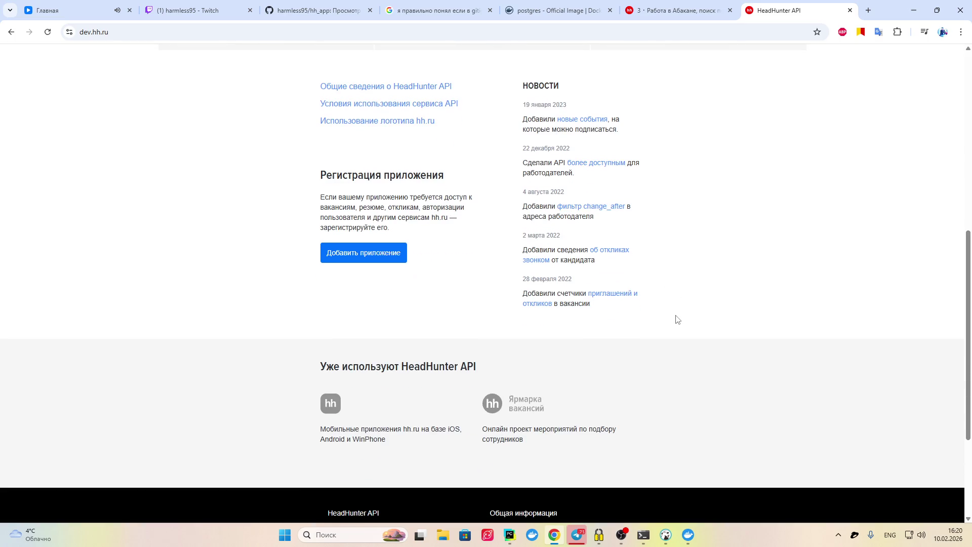
{"action": "scroll", "coordinate": [677, 319], "scroll_direction": "up", "scroll_amount": 1}
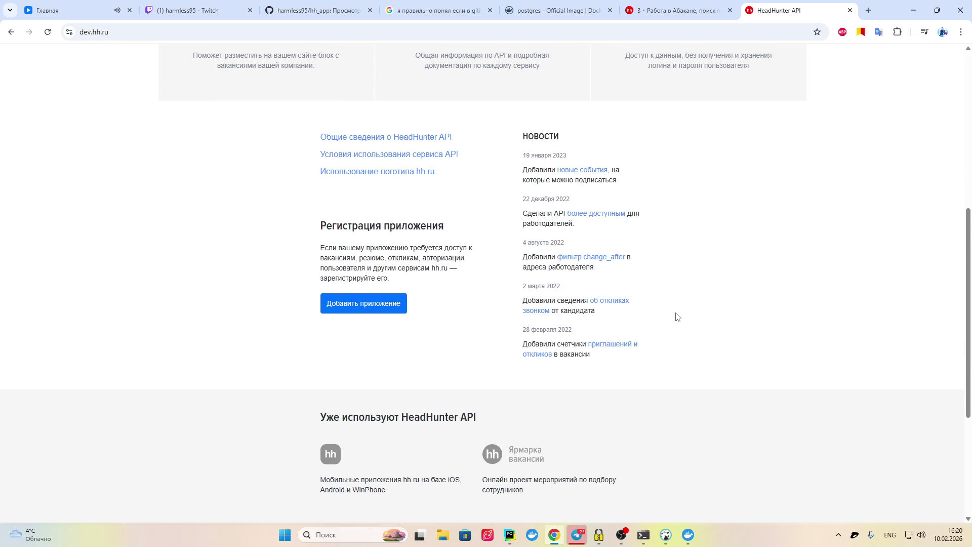
{"action": "right_click", "coordinate": [424, 141]}
{"action": "left_click", "coordinate": [468, 150]}
{"action": "right_click", "coordinate": [425, 155]}
{"action": "left_click", "coordinate": [458, 166]}
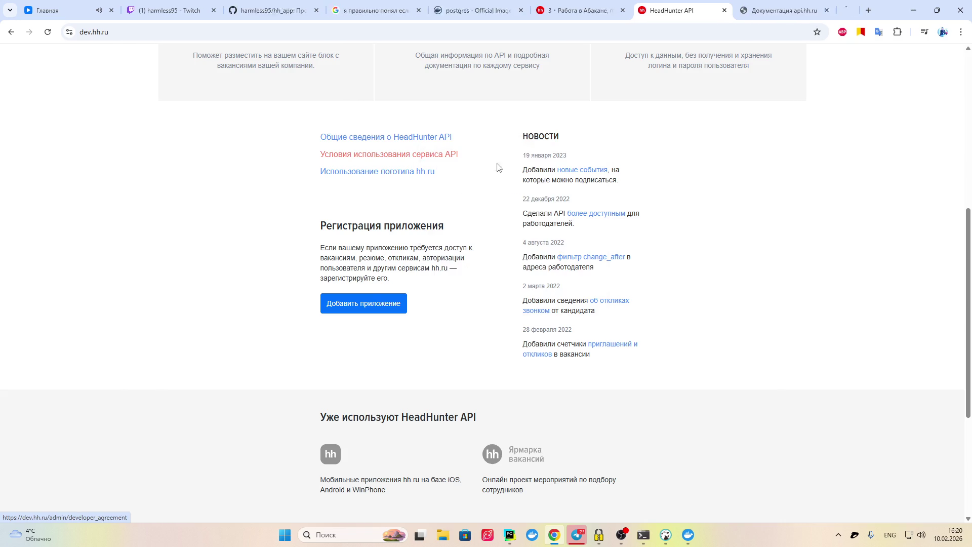
{"action": "left_click", "coordinate": [705, 9]}
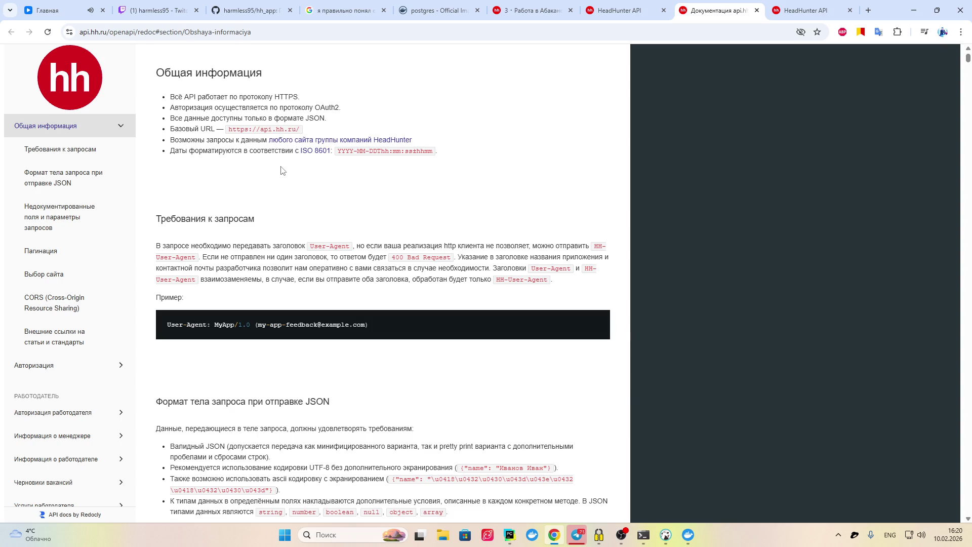
Scroll the api.hh.ru docs from Общая информация down to Пагинация and Выбор сайта
{"action": "scroll", "coordinate": [281, 170], "scroll_direction": "down", "scroll_amount": 5}
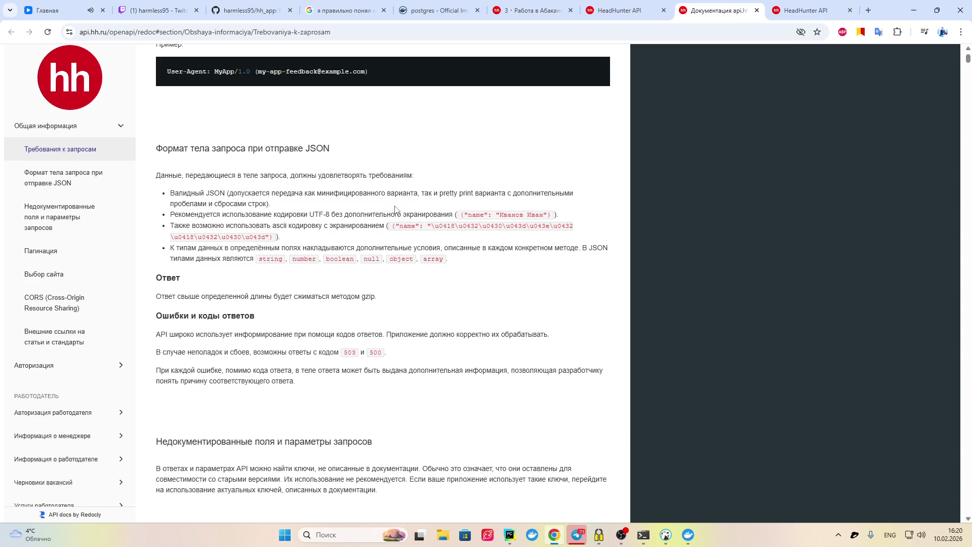
{"action": "scroll", "coordinate": [254, 348], "scroll_direction": "down", "scroll_amount": 3}
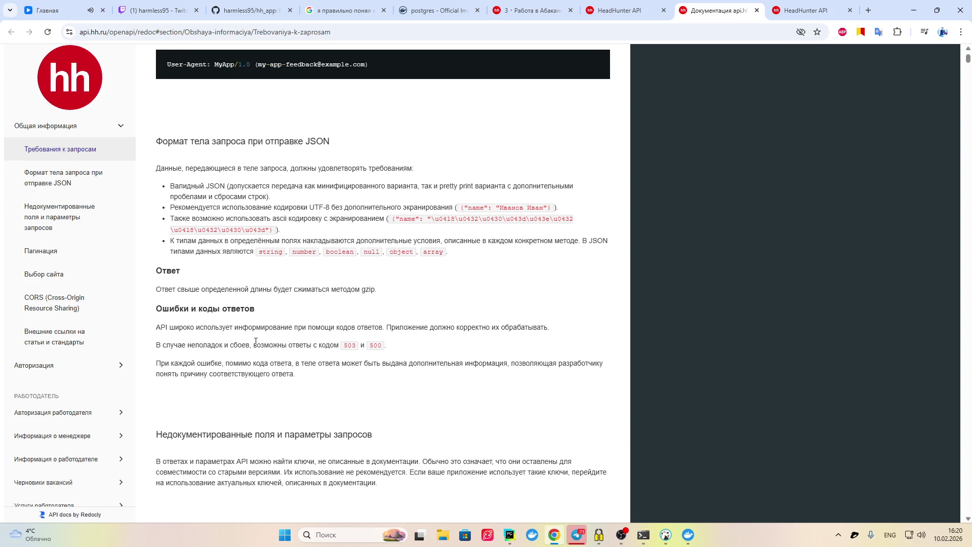
{"action": "scroll", "coordinate": [277, 324], "scroll_direction": "down", "scroll_amount": 2}
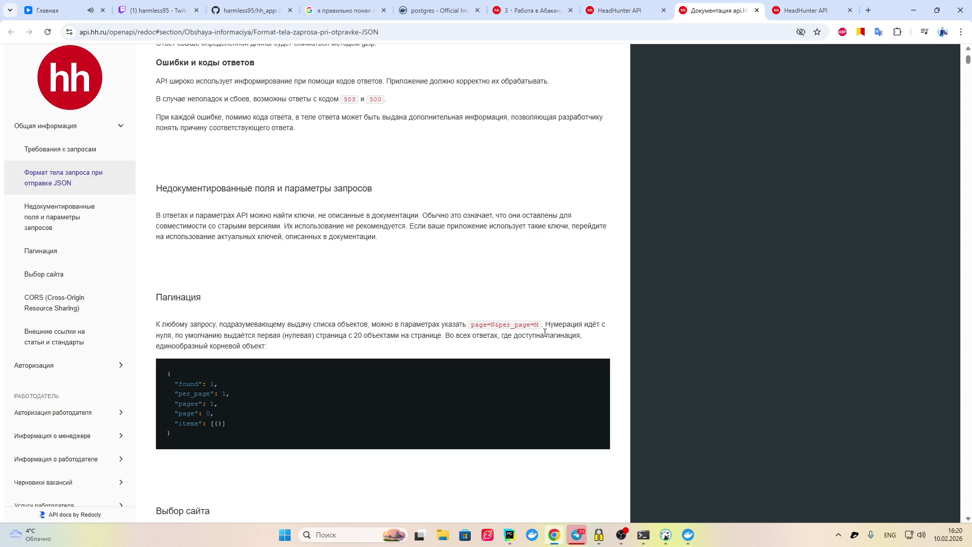
{"action": "scroll", "coordinate": [488, 336], "scroll_direction": "down", "scroll_amount": 4}
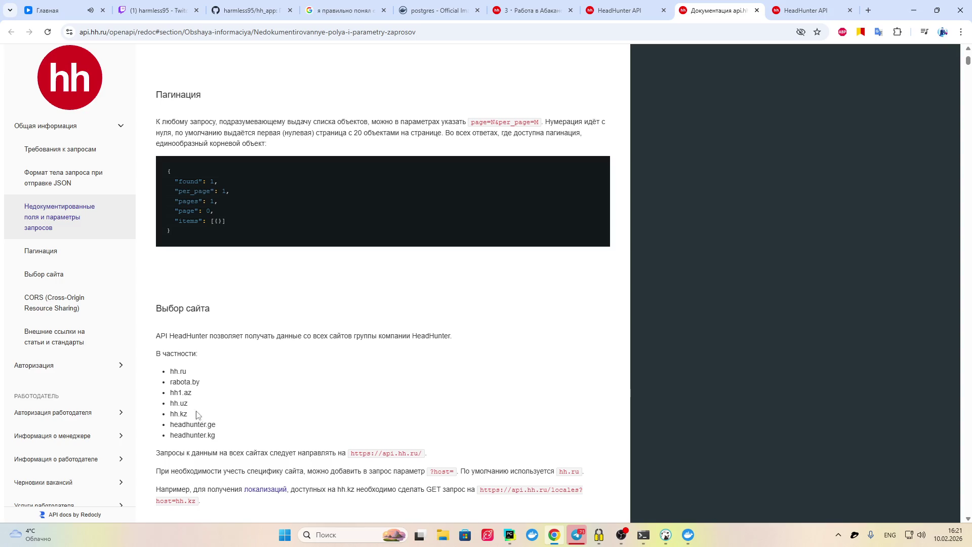
{"action": "scroll", "coordinate": [206, 438], "scroll_direction": "down", "scroll_amount": 1}
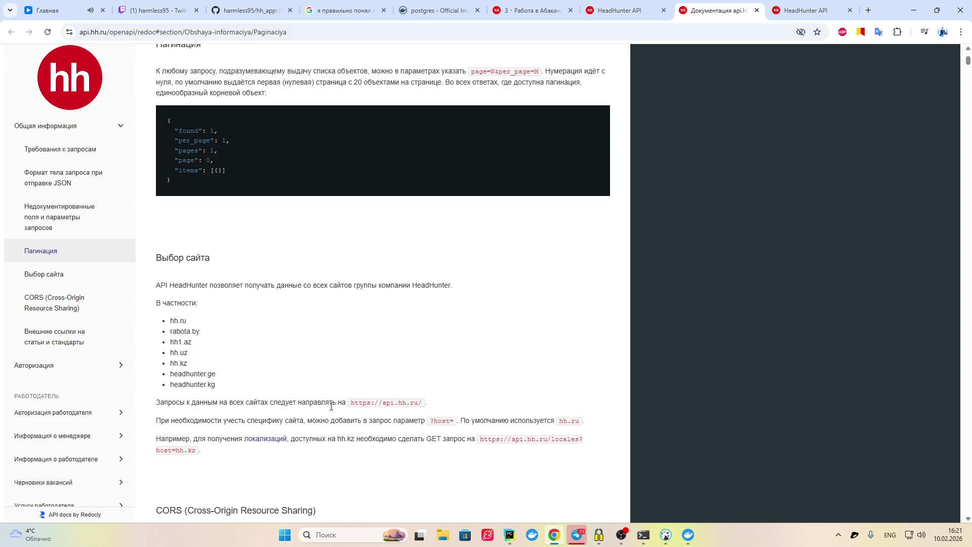
{"action": "scroll", "coordinate": [415, 411], "scroll_direction": "down", "scroll_amount": 2}
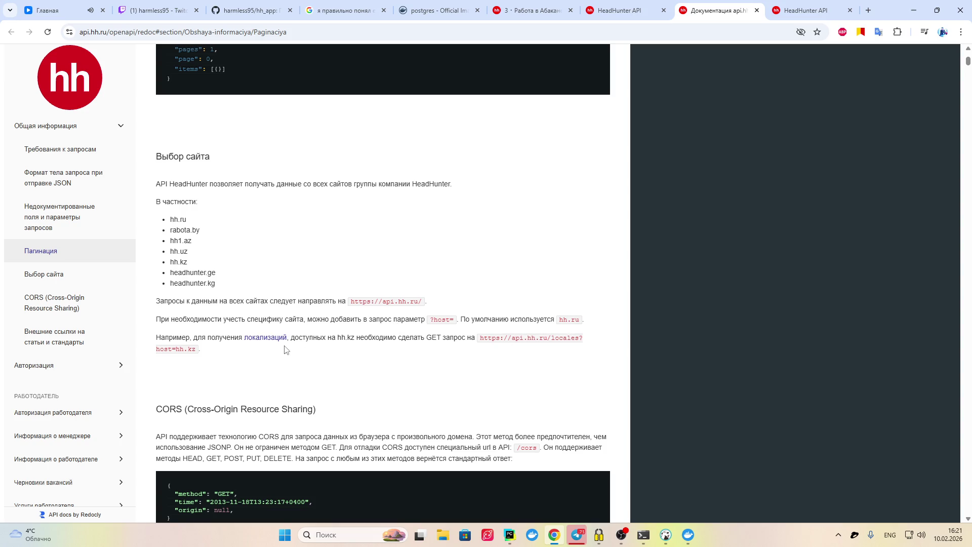
Scroll past Выбор сайта and CORS to 'Внешние ссылки на статьи и стандарты'
{"action": "scroll", "coordinate": [310, 347], "scroll_direction": "down", "scroll_amount": 1}
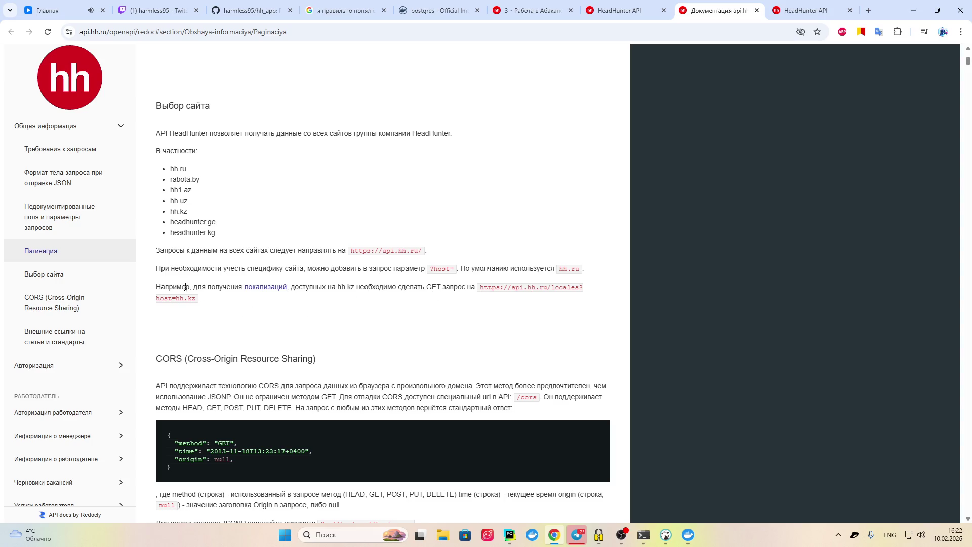
{"action": "scroll", "coordinate": [207, 302], "scroll_direction": "down", "scroll_amount": 2}
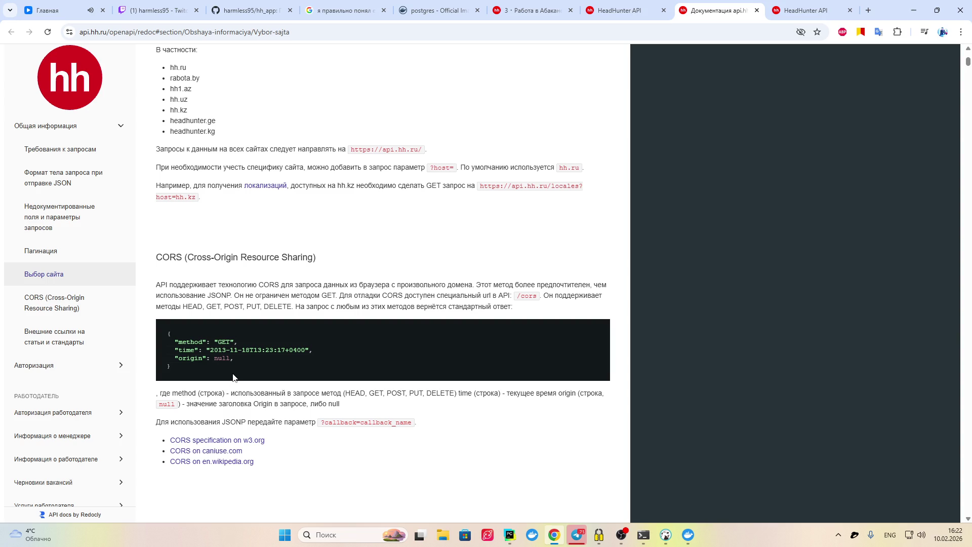
{"action": "scroll", "coordinate": [239, 375], "scroll_direction": "down", "scroll_amount": 2}
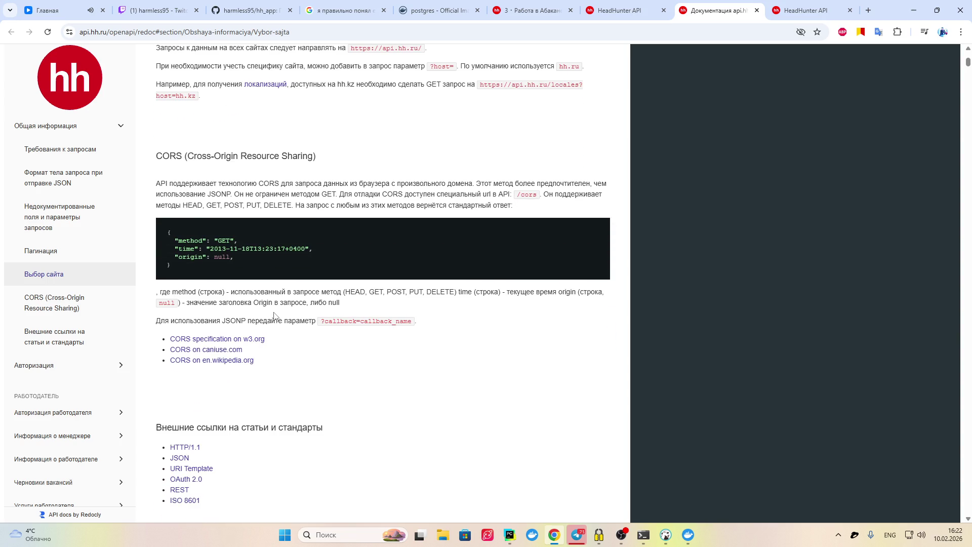
{"action": "scroll", "coordinate": [276, 307], "scroll_direction": "down", "scroll_amount": 3}
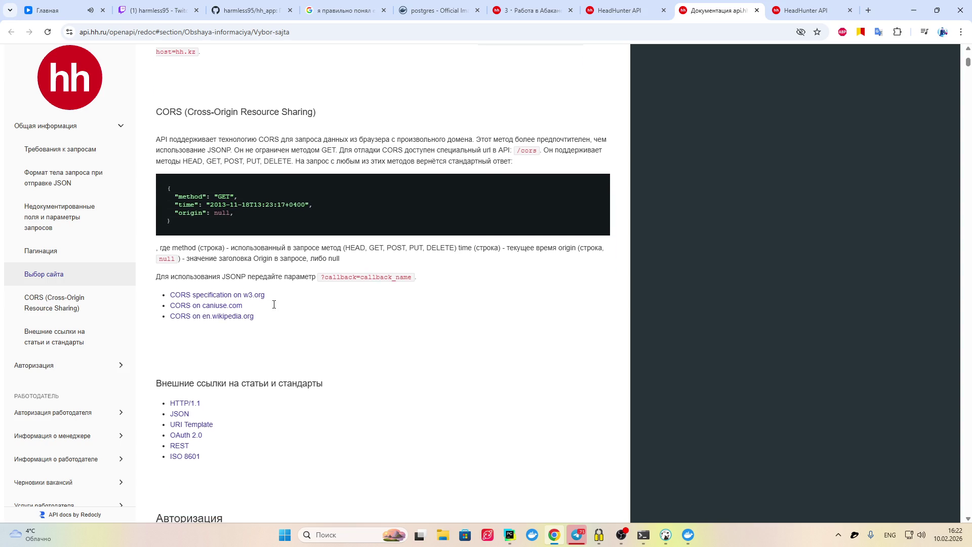
Scroll through user authorization and token refresh down to OauthToken and 'Авторизация работодателя'
{"action": "scroll", "coordinate": [276, 305], "scroll_direction": "down", "scroll_amount": 3}
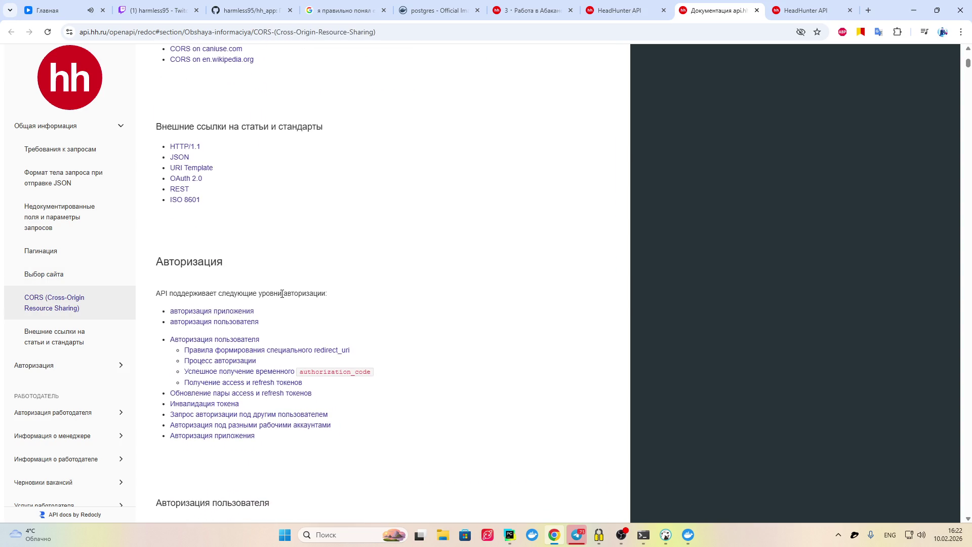
{"action": "scroll", "coordinate": [291, 287], "scroll_direction": "down", "scroll_amount": 4}
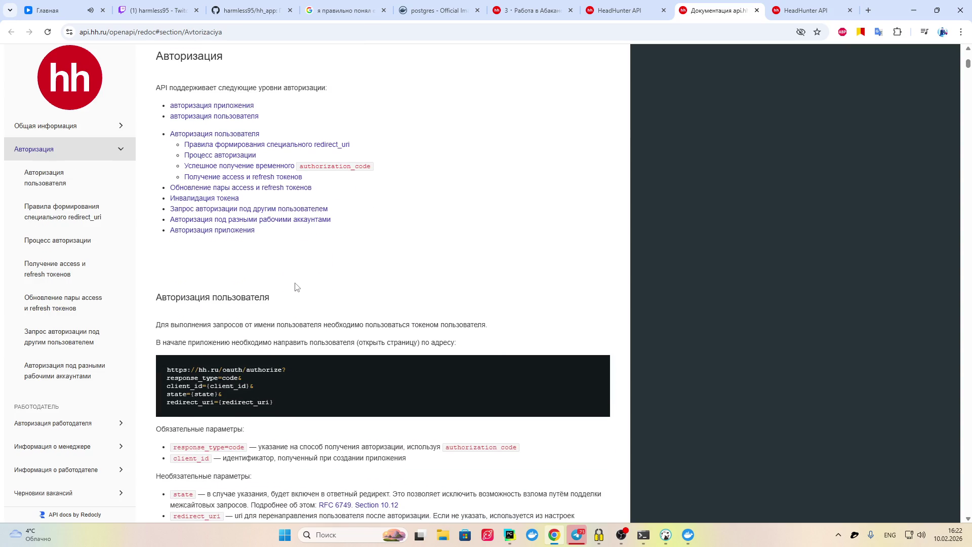
{"action": "scroll", "coordinate": [298, 285], "scroll_direction": "down", "scroll_amount": 3}
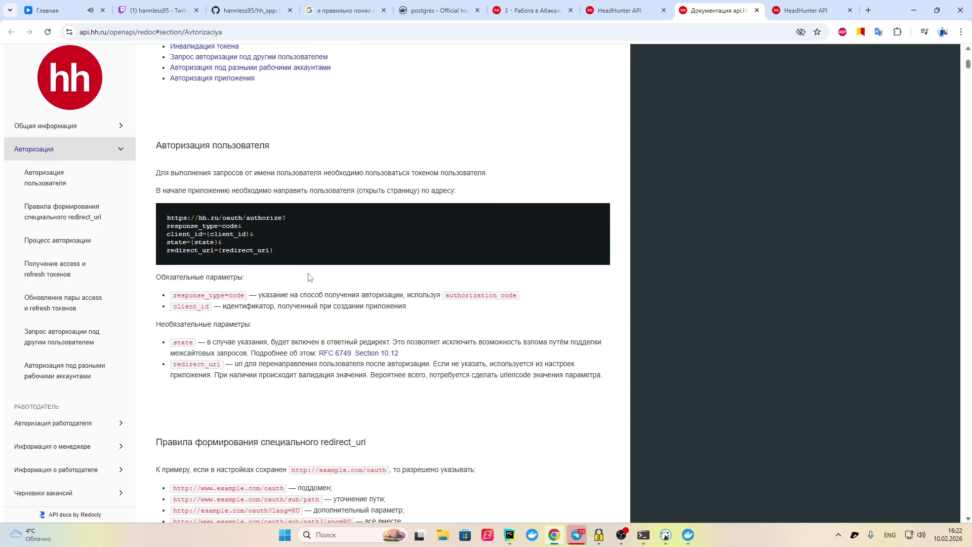
{"action": "scroll", "coordinate": [339, 271], "scroll_direction": "down", "scroll_amount": 5}
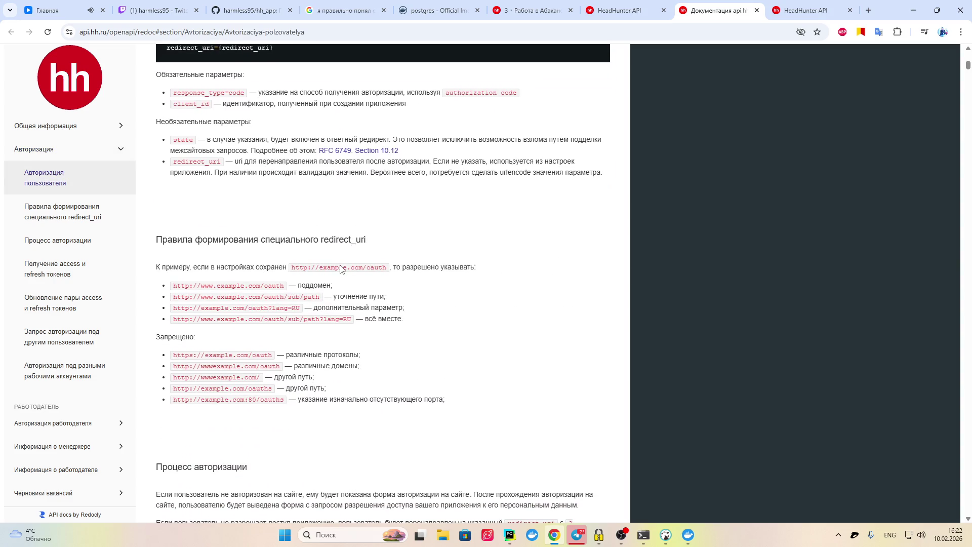
{"action": "scroll", "coordinate": [341, 270], "scroll_direction": "down", "scroll_amount": 5}
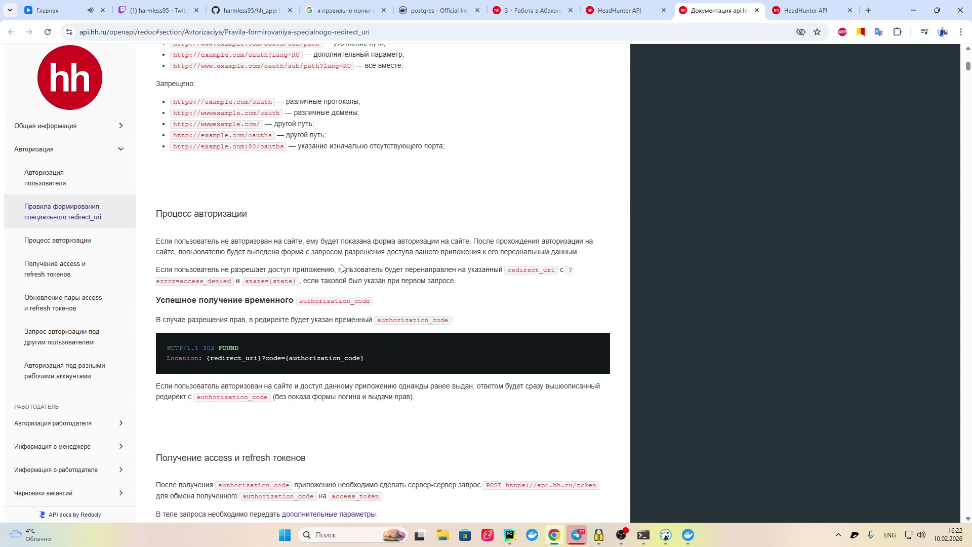
{"action": "scroll", "coordinate": [405, 213], "scroll_direction": "down", "scroll_amount": 4}
{"action": "scroll", "coordinate": [409, 208], "scroll_direction": "down", "scroll_amount": 4}
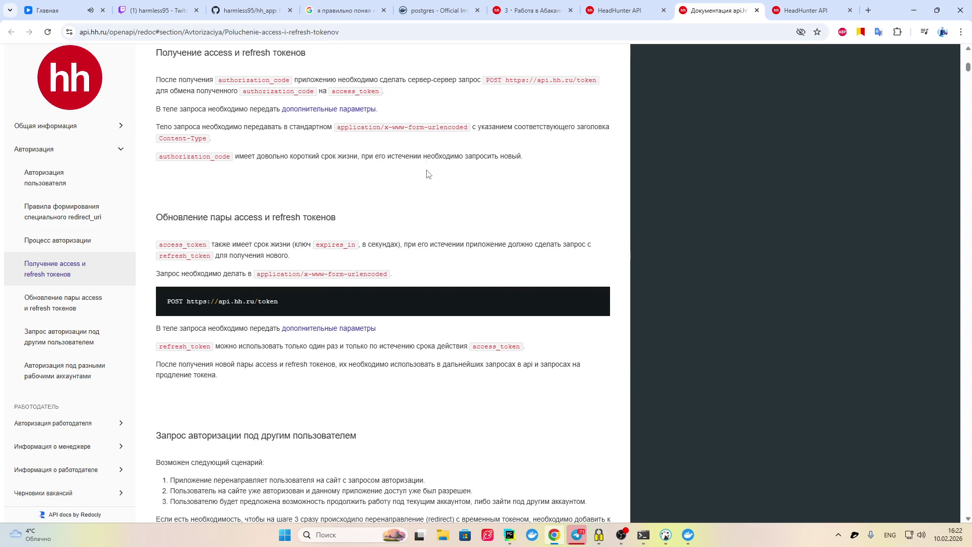
{"action": "scroll", "coordinate": [405, 210], "scroll_direction": "down", "scroll_amount": 3}
{"action": "scroll", "coordinate": [406, 211], "scroll_direction": "down", "scroll_amount": 8}
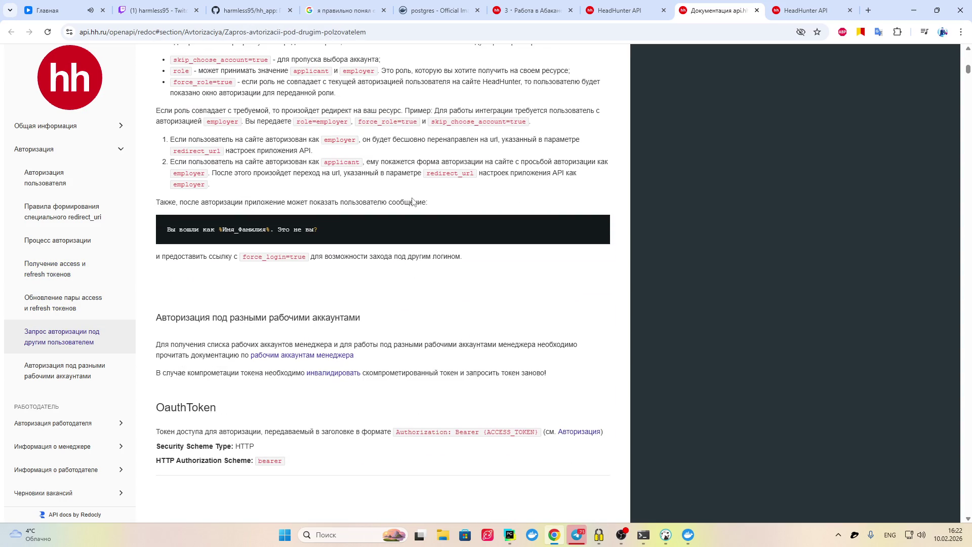
{"action": "scroll", "coordinate": [411, 191], "scroll_direction": "down", "scroll_amount": 1}
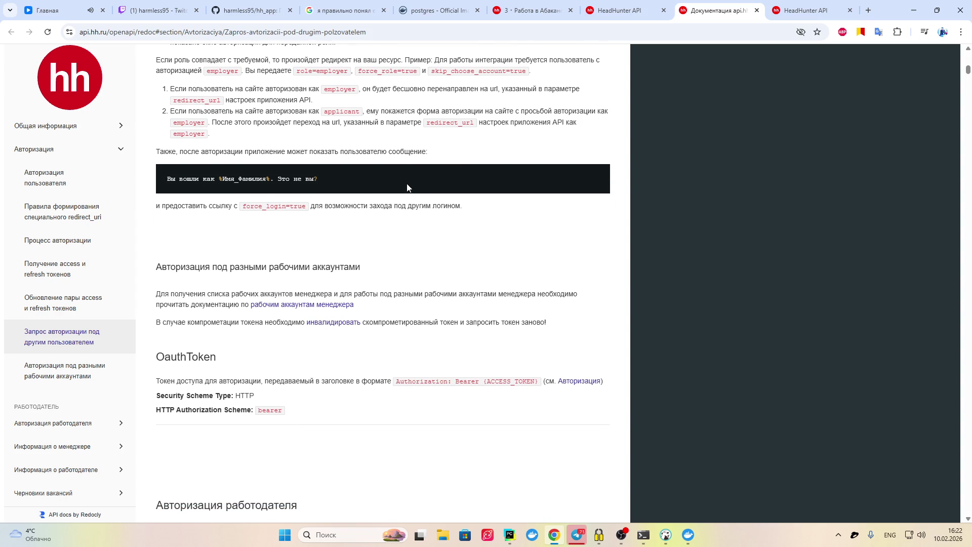
{"action": "scroll", "coordinate": [408, 191], "scroll_direction": "down", "scroll_amount": 3}
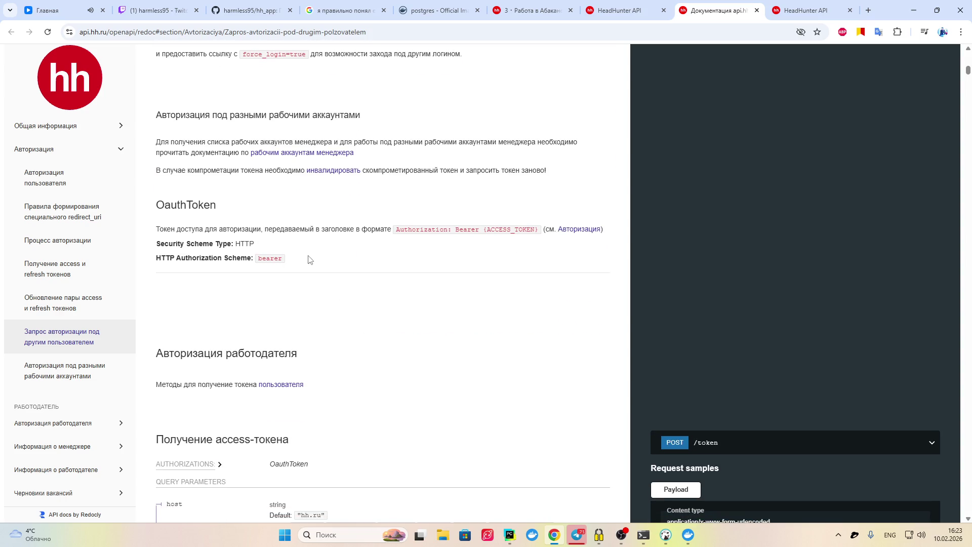
Scroll past 'Информация о менеджере' to 'Информация о работодателе', then view the terms-of-use tab
{"action": "scroll", "coordinate": [308, 256], "scroll_direction": "down", "scroll_amount": 5}
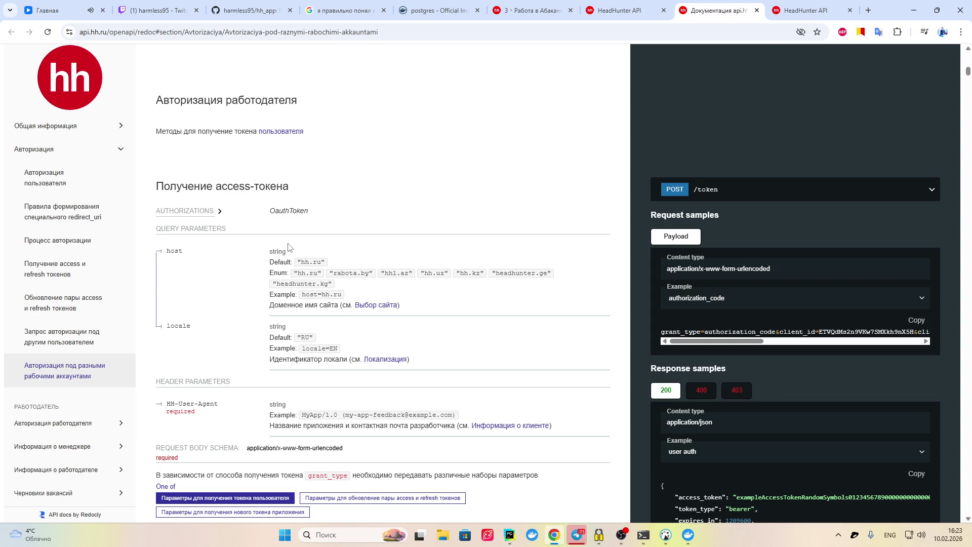
{"action": "scroll", "coordinate": [291, 247], "scroll_direction": "down", "scroll_amount": 3}
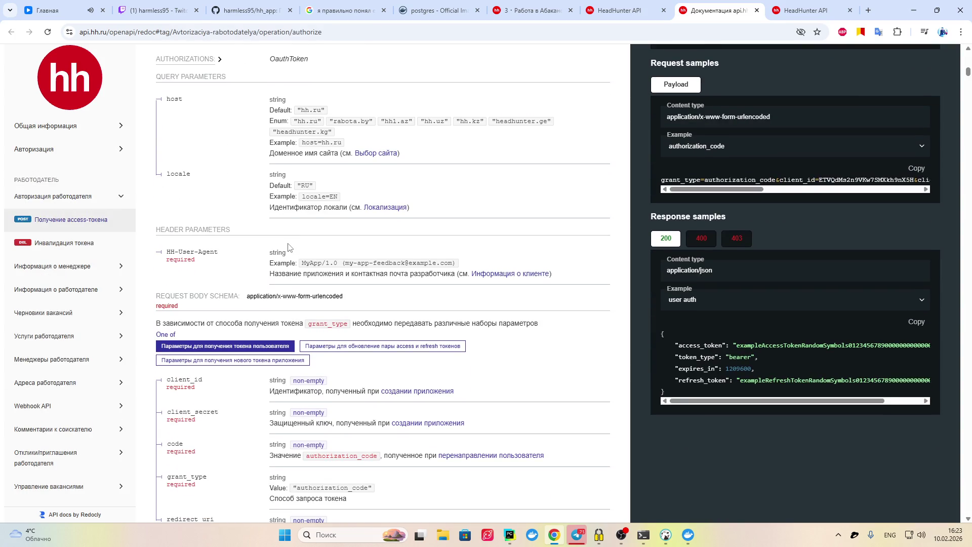
{"action": "scroll", "coordinate": [291, 247], "scroll_direction": "down", "scroll_amount": 4}
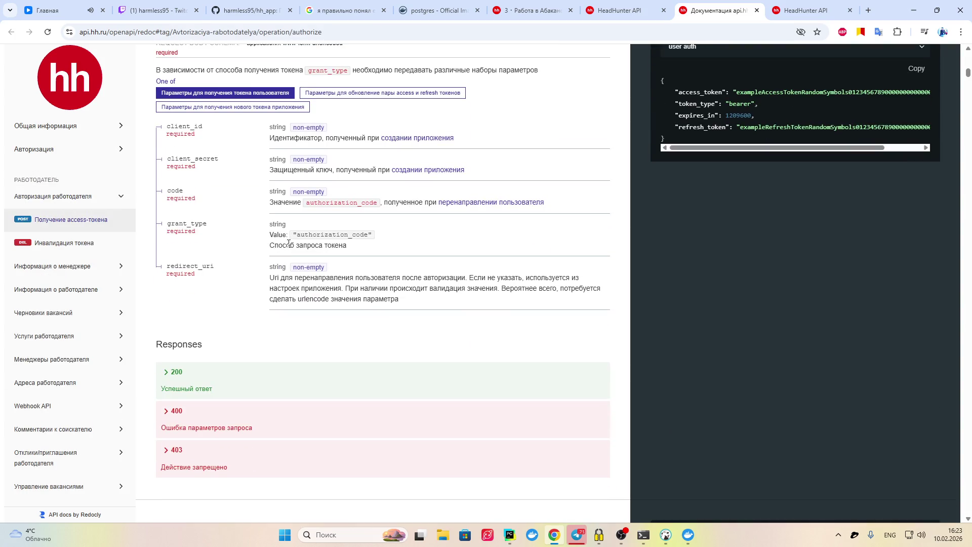
{"action": "scroll", "coordinate": [290, 247], "scroll_direction": "up", "scroll_amount": 1}
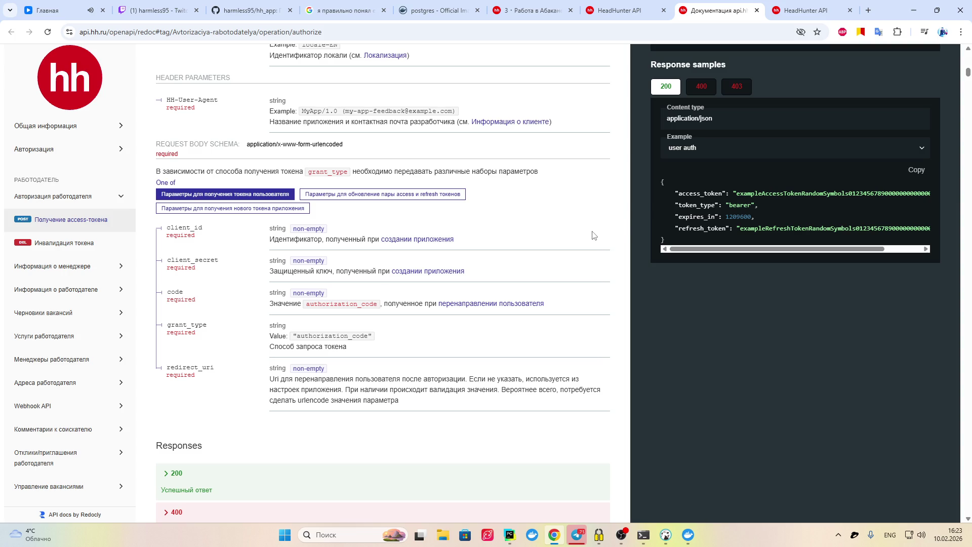
{"action": "scroll", "coordinate": [445, 245], "scroll_direction": "down", "scroll_amount": 3}
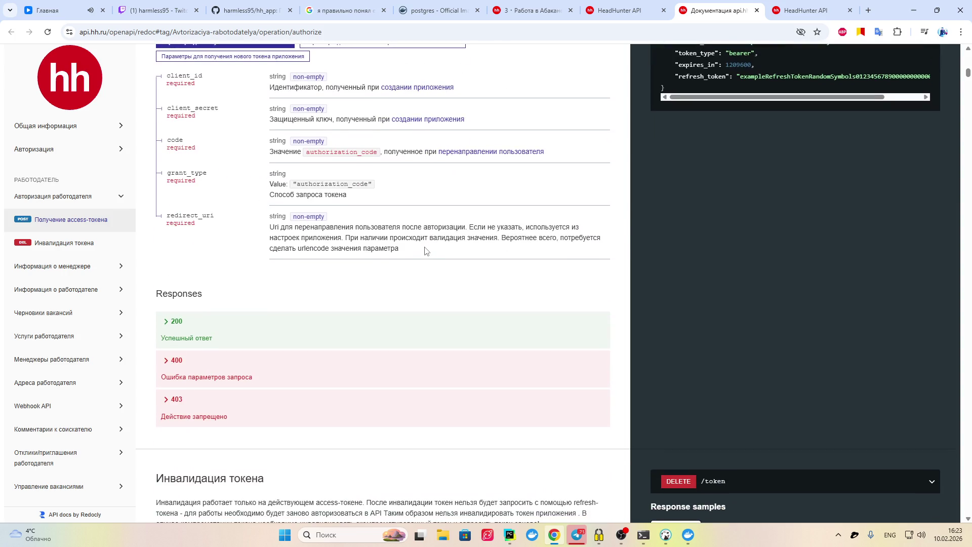
{"action": "scroll", "coordinate": [405, 253], "scroll_direction": "down", "scroll_amount": 3}
{"action": "scroll", "coordinate": [396, 259], "scroll_direction": "down", "scroll_amount": 4}
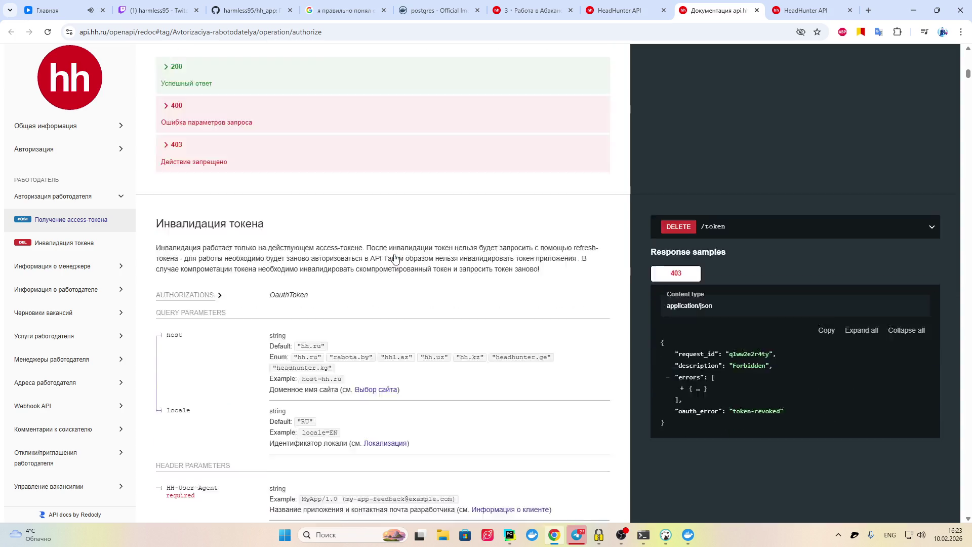
{"action": "scroll", "coordinate": [396, 253], "scroll_direction": "down", "scroll_amount": 6}
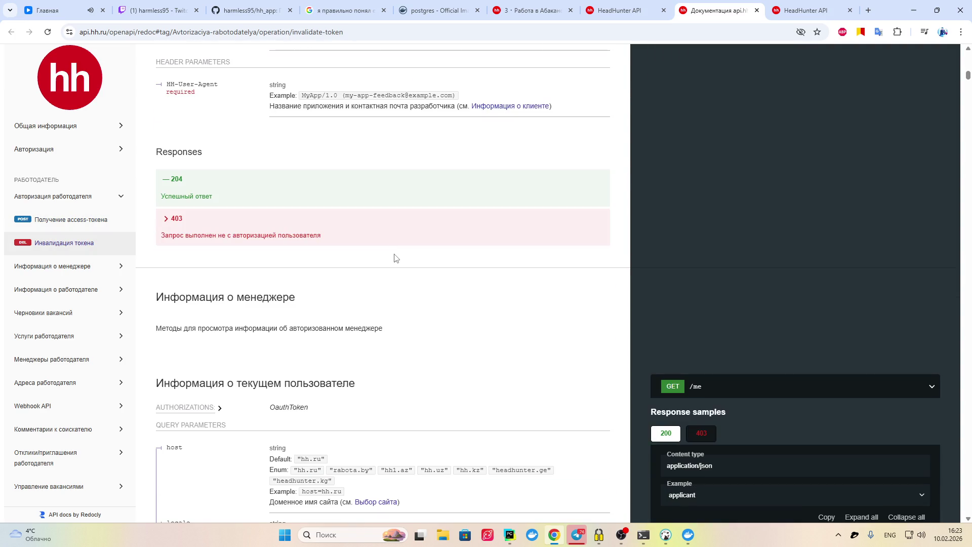
{"action": "scroll", "coordinate": [395, 256], "scroll_direction": "down", "scroll_amount": 4}
{"action": "scroll", "coordinate": [395, 257], "scroll_direction": "down", "scroll_amount": 10}
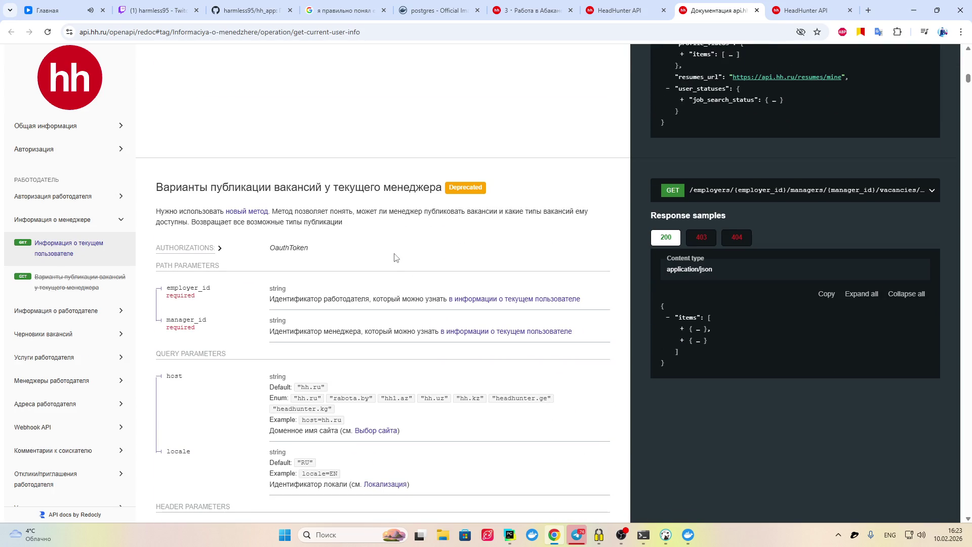
{"action": "scroll", "coordinate": [395, 258], "scroll_direction": "down", "scroll_amount": 12}
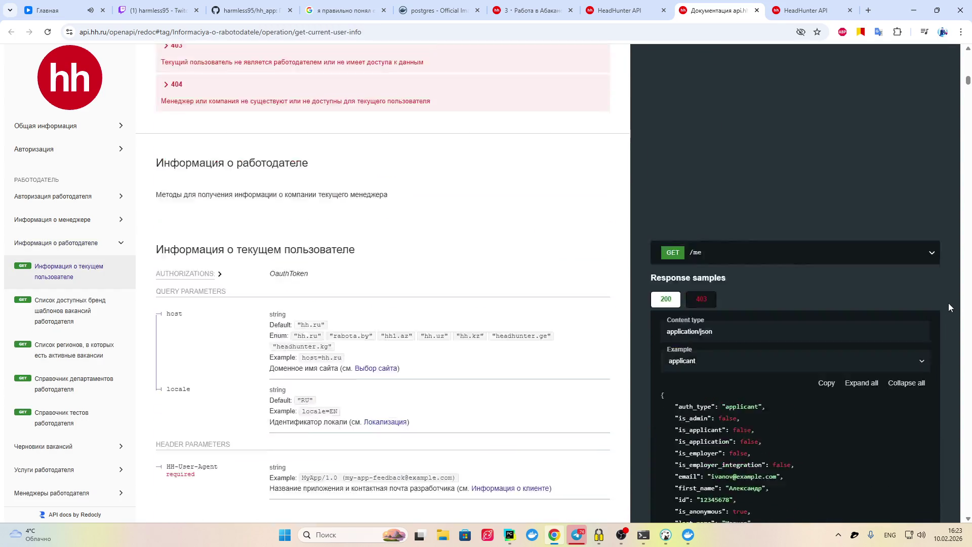
{"action": "scroll", "coordinate": [949, 306], "scroll_direction": "down", "scroll_amount": 3}
{"action": "left_click", "coordinate": [835, 9]}
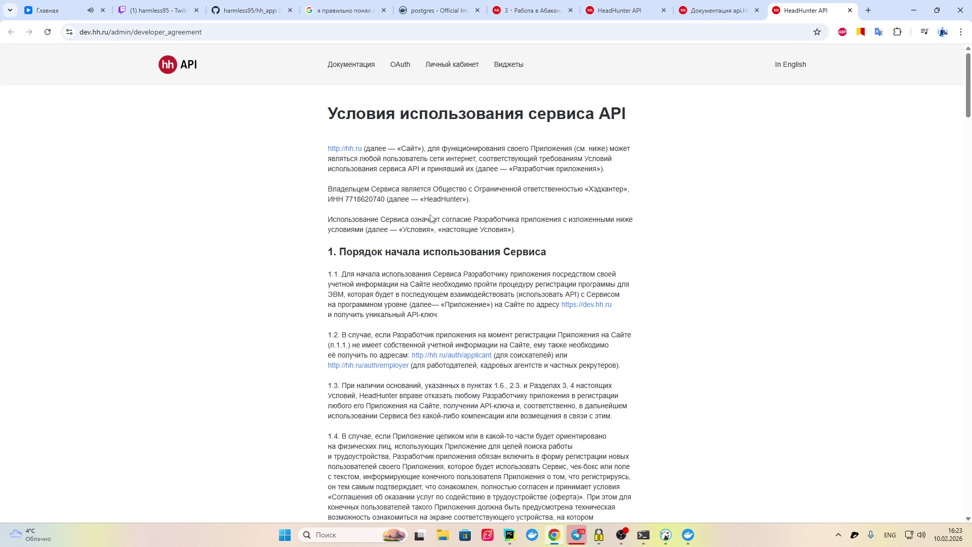
Read the API developer agreement down to section 5, then return to the dev.hh.ru home tab
{"action": "scroll", "coordinate": [432, 219], "scroll_direction": "down", "scroll_amount": 6}
{"action": "scroll", "coordinate": [429, 222], "scroll_direction": "down", "scroll_amount": 7}
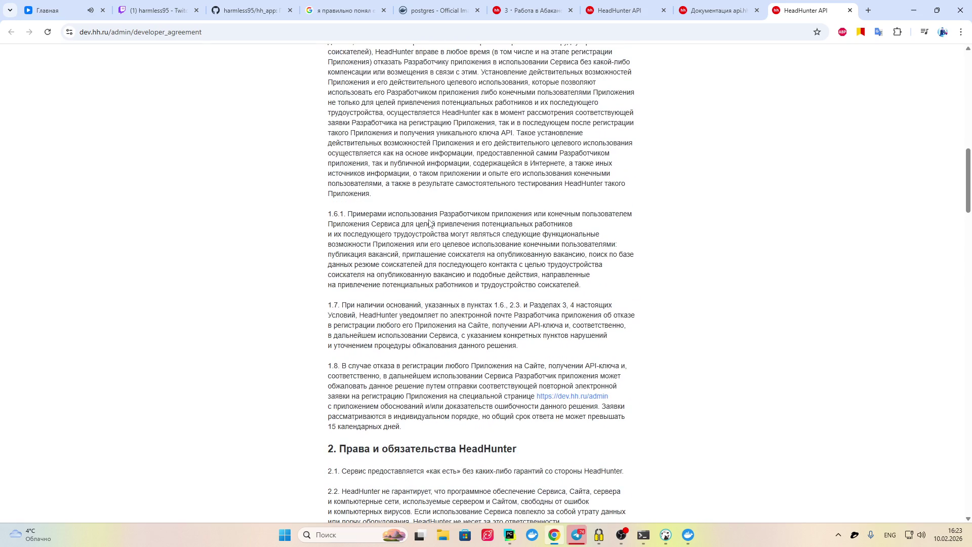
{"action": "scroll", "coordinate": [434, 222], "scroll_direction": "down", "scroll_amount": 6}
{"action": "scroll", "coordinate": [434, 221], "scroll_direction": "down", "scroll_amount": 12}
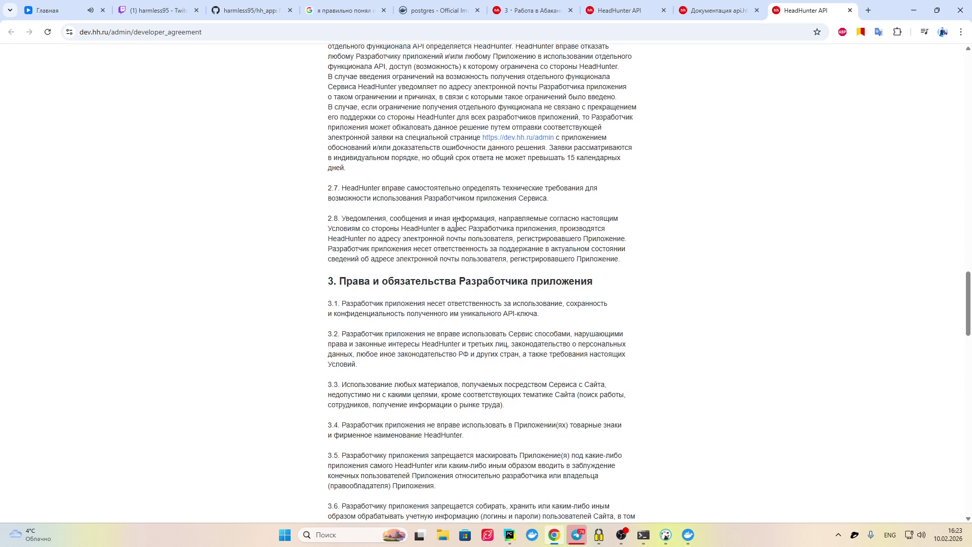
{"action": "scroll", "coordinate": [461, 228], "scroll_direction": "down", "scroll_amount": 7}
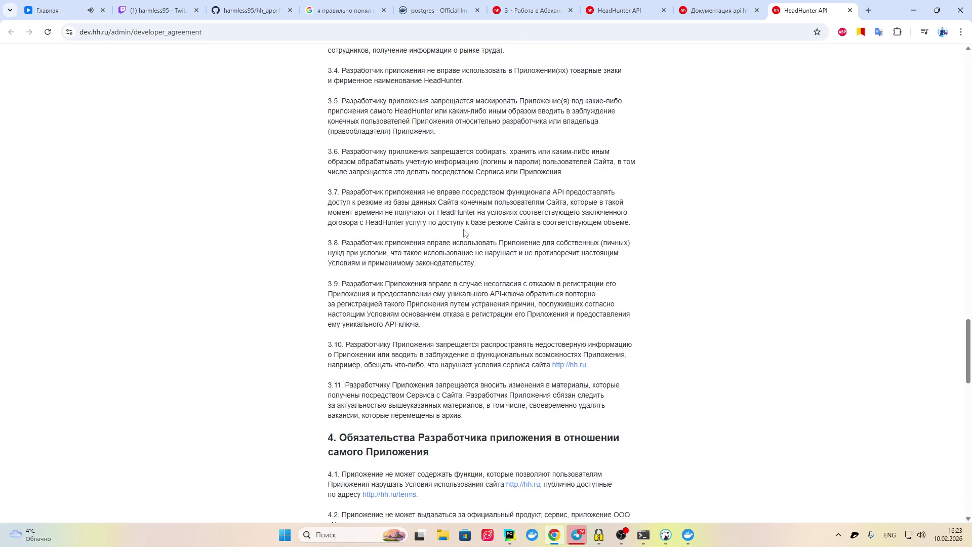
{"action": "scroll", "coordinate": [471, 260], "scroll_direction": "down", "scroll_amount": 5}
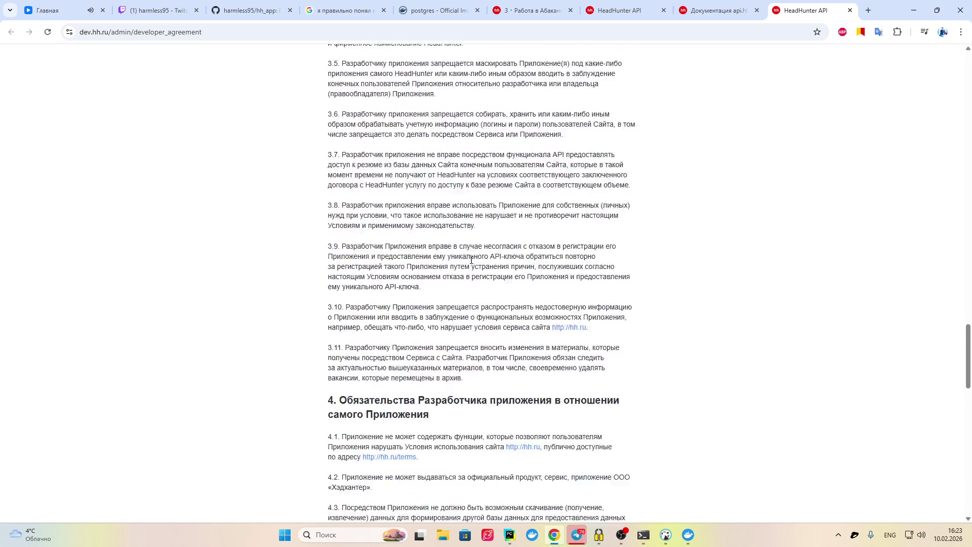
{"action": "scroll", "coordinate": [471, 260], "scroll_direction": "down", "scroll_amount": 12}
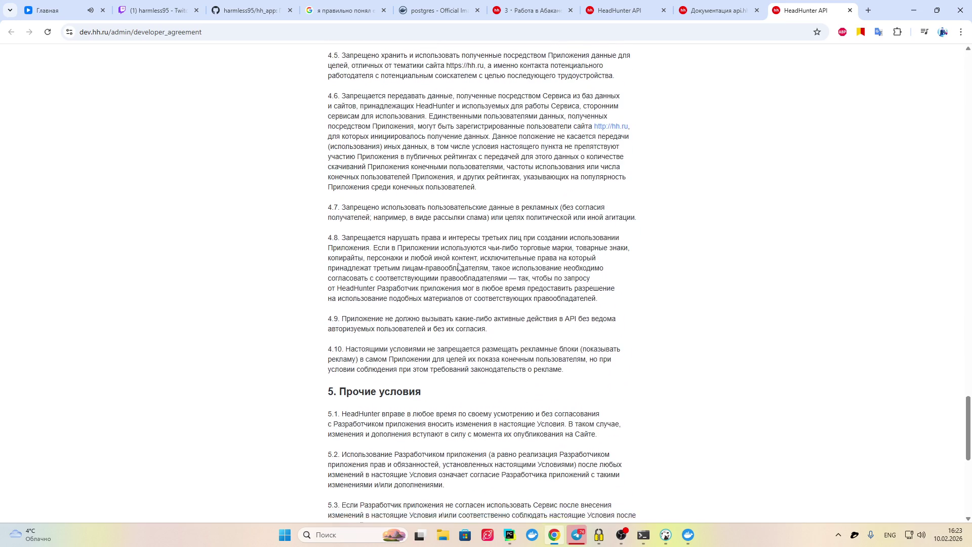
{"action": "scroll", "coordinate": [488, 262], "scroll_direction": "up", "scroll_amount": 7}
{"action": "left_click", "coordinate": [623, 10]}
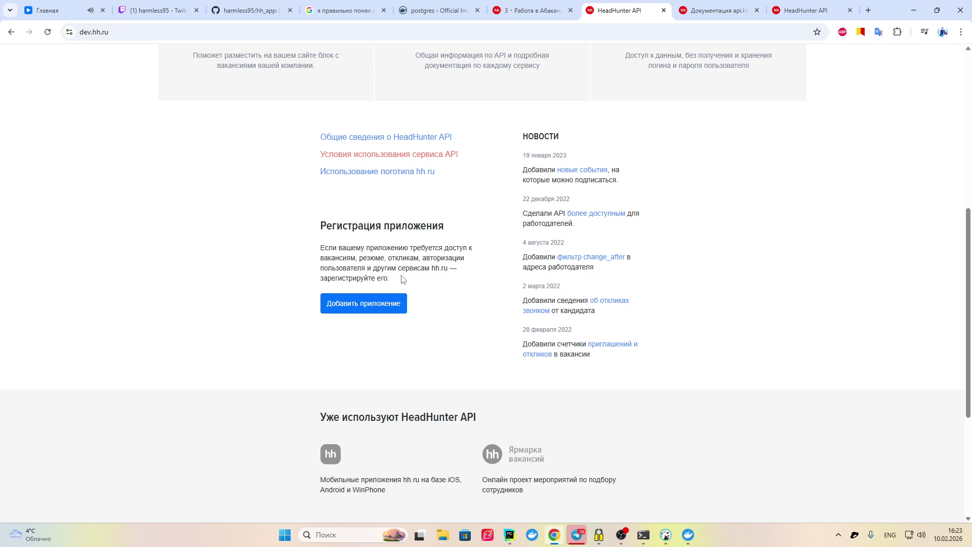
Scroll the dev.hh.ru home page up to its title banner, then return to the documentation tab
{"action": "scroll", "coordinate": [406, 279], "scroll_direction": "up", "scroll_amount": 2}
{"action": "scroll", "coordinate": [410, 283], "scroll_direction": "up", "scroll_amount": 3}
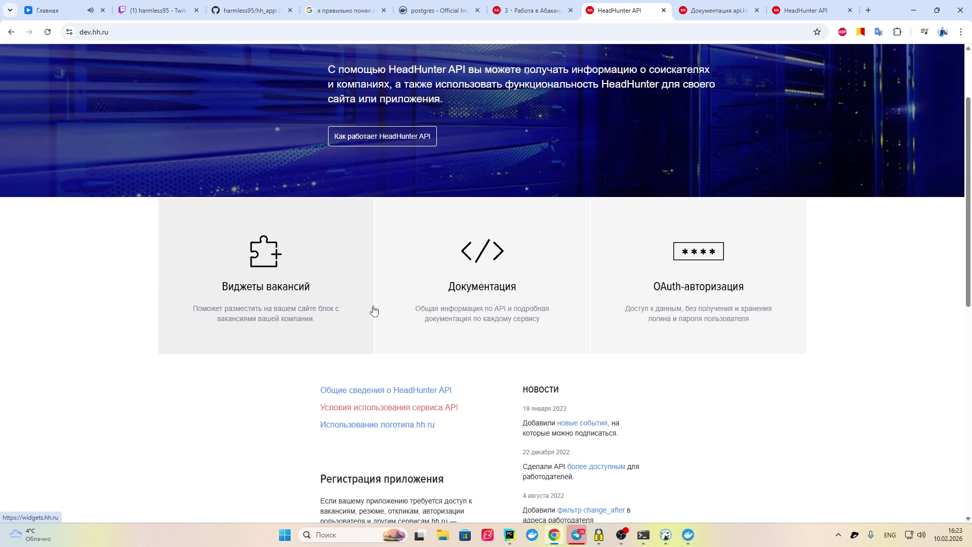
{"action": "scroll", "coordinate": [511, 300], "scroll_direction": "up", "scroll_amount": 2}
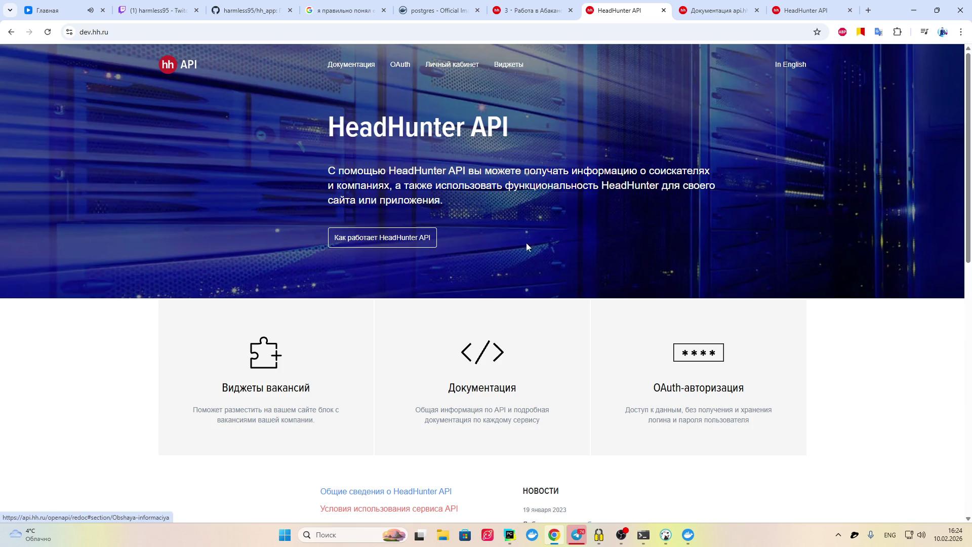
{"action": "left_click", "coordinate": [719, 10]}
Drag the docs back to the top and read the request requirements under Общая информация
{"action": "scroll", "coordinate": [970, 215], "scroll_direction": "up", "scroll_amount": 5}
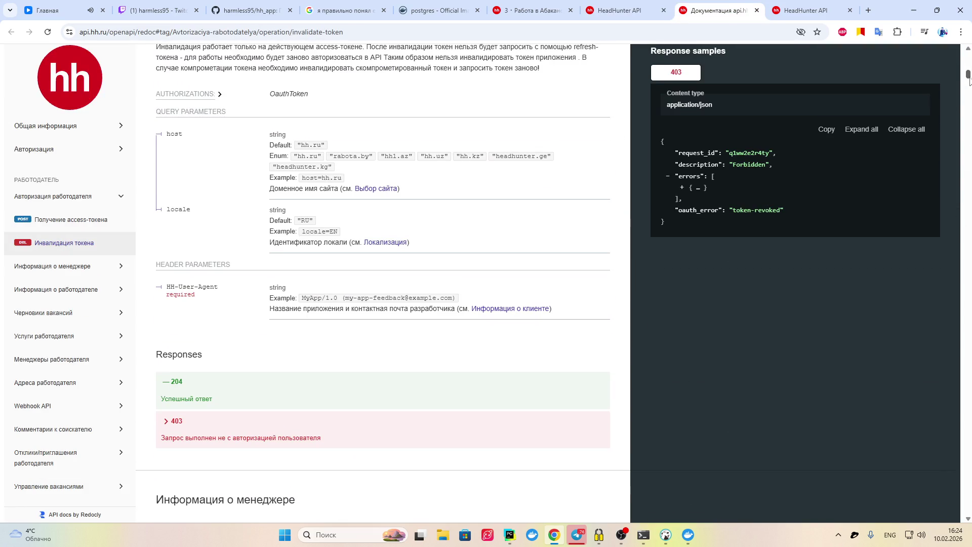
{"action": "left_click_drag", "start_coordinate": [967, 75], "coordinate": [968, 58]}
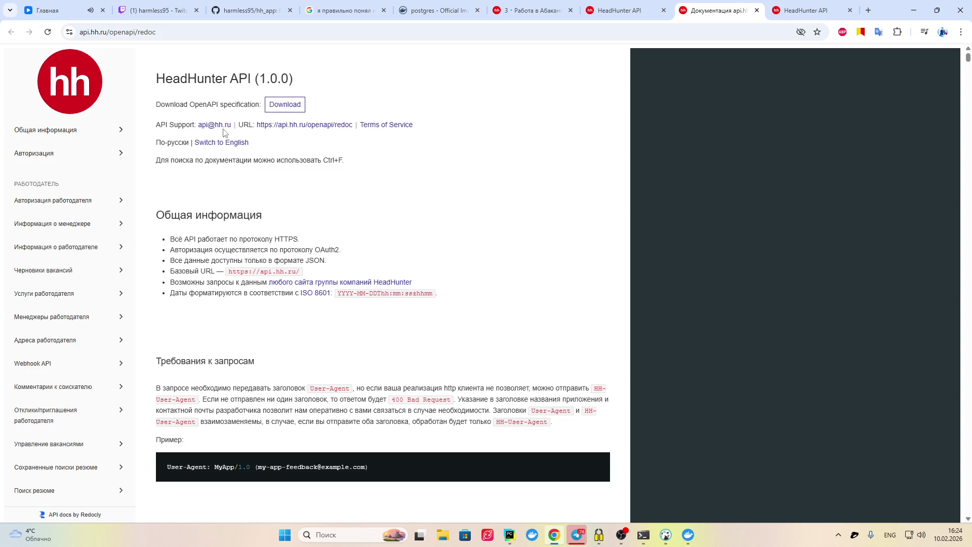
{"action": "scroll", "coordinate": [274, 175], "scroll_direction": "down", "scroll_amount": 3}
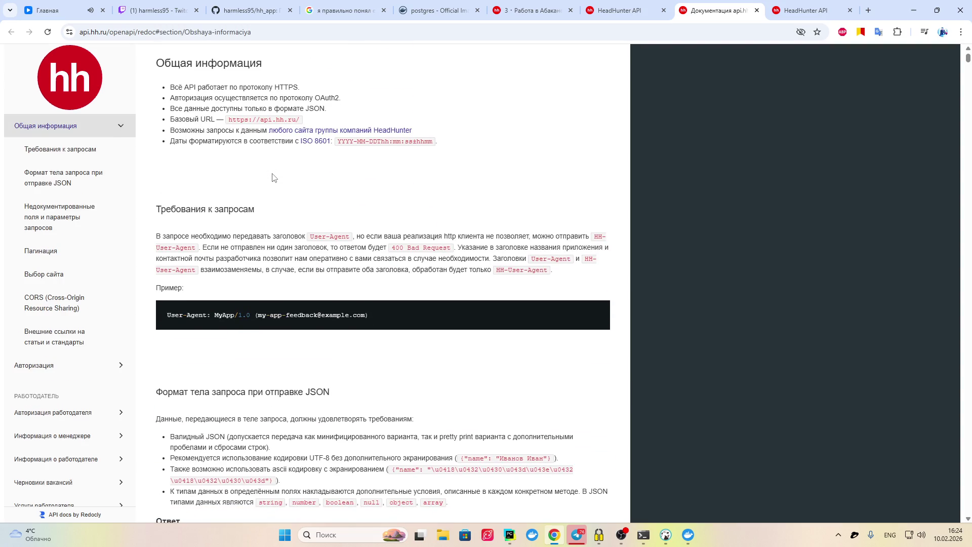
{"action": "scroll", "coordinate": [274, 172], "scroll_direction": "down", "scroll_amount": 3}
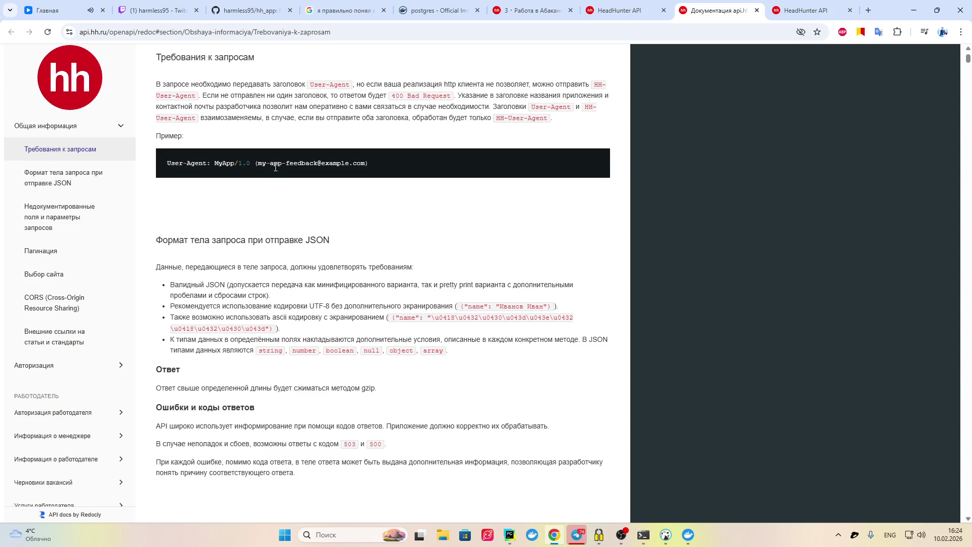
{"action": "scroll", "coordinate": [276, 167], "scroll_direction": "down", "scroll_amount": 4}
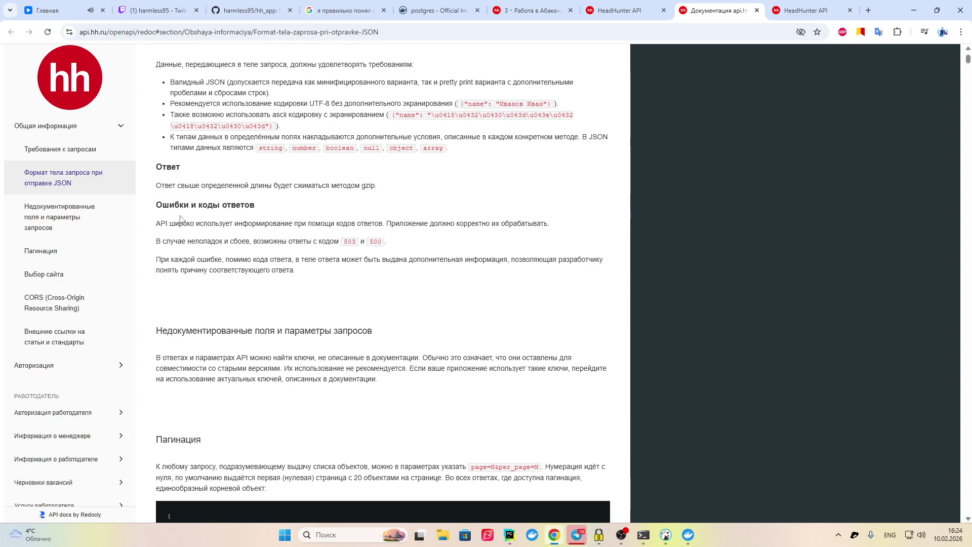
{"action": "scroll", "coordinate": [181, 221], "scroll_direction": "up", "scroll_amount": 3}
{"action": "scroll", "coordinate": [182, 220], "scroll_direction": "up", "scroll_amount": 4}
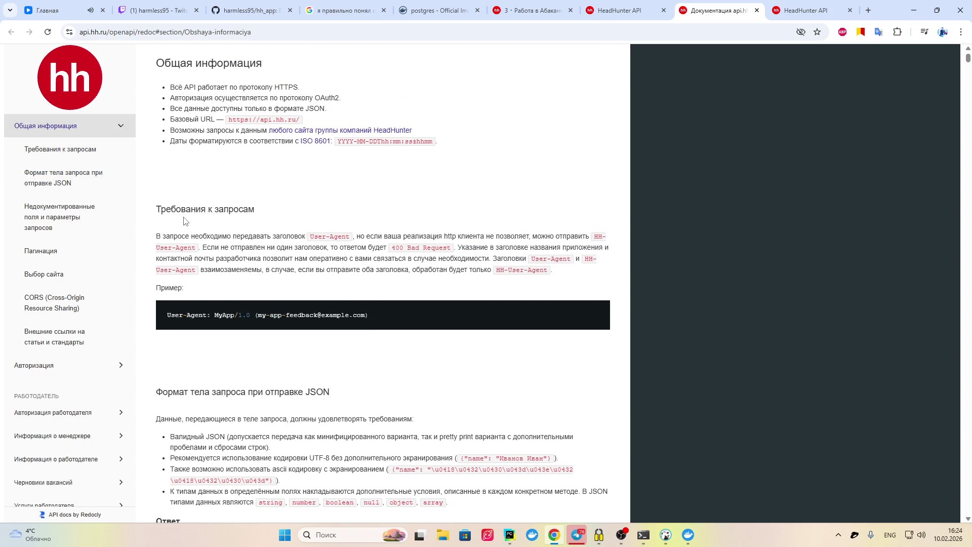
{"action": "scroll", "coordinate": [185, 225], "scroll_direction": "up", "scroll_amount": 3}
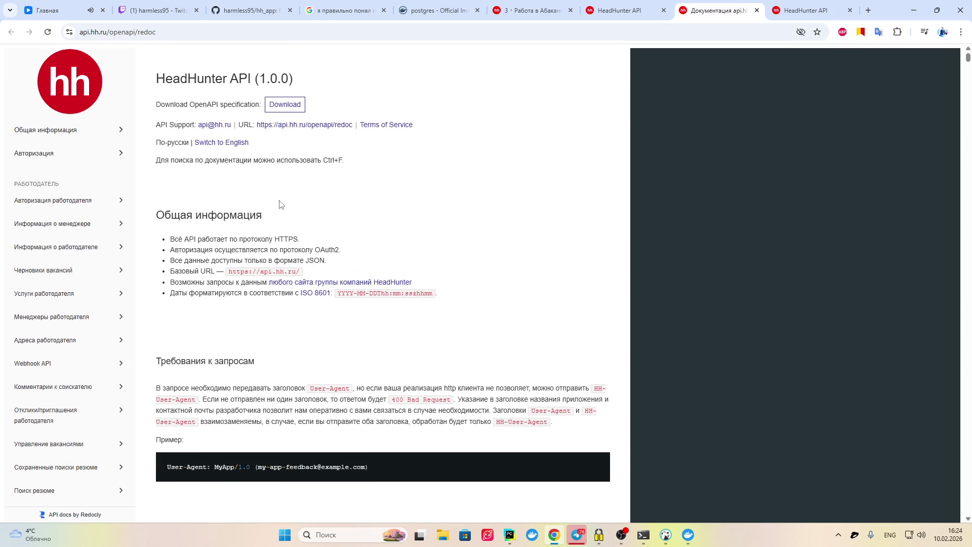
Continue through Общая информация down to the CORS section and external standards links
{"action": "scroll", "coordinate": [280, 205], "scroll_direction": "down", "scroll_amount": 9}
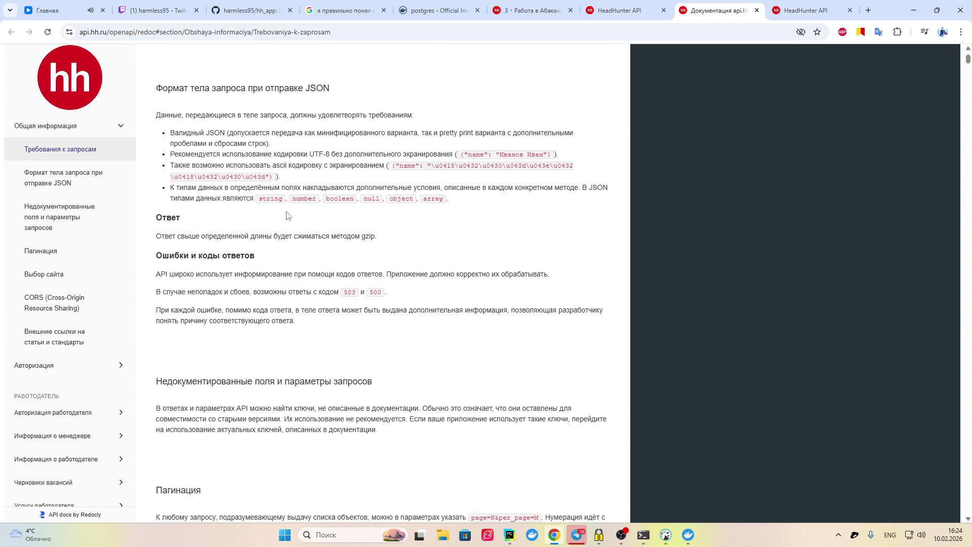
{"action": "scroll", "coordinate": [404, 261], "scroll_direction": "down", "scroll_amount": 6}
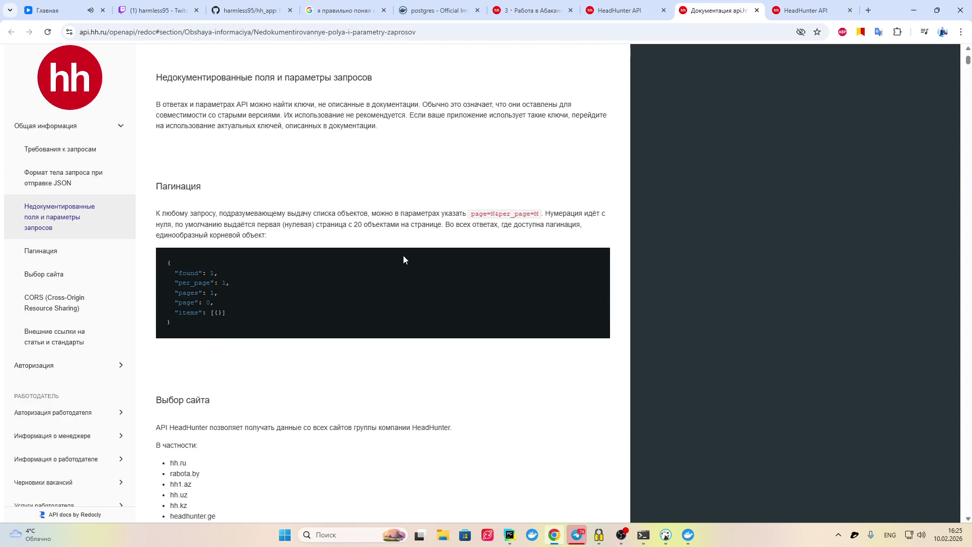
{"action": "scroll", "coordinate": [403, 259], "scroll_direction": "up", "scroll_amount": 4}
{"action": "scroll", "coordinate": [400, 253], "scroll_direction": "up", "scroll_amount": 1}
{"action": "scroll", "coordinate": [397, 257], "scroll_direction": "up", "scroll_amount": 3}
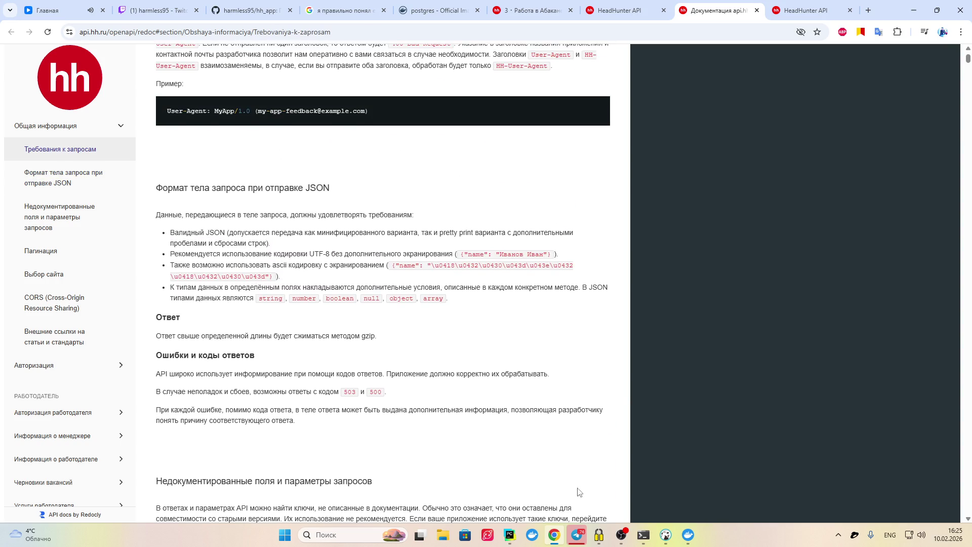
{"action": "scroll", "coordinate": [443, 357], "scroll_direction": "down", "scroll_amount": 18}
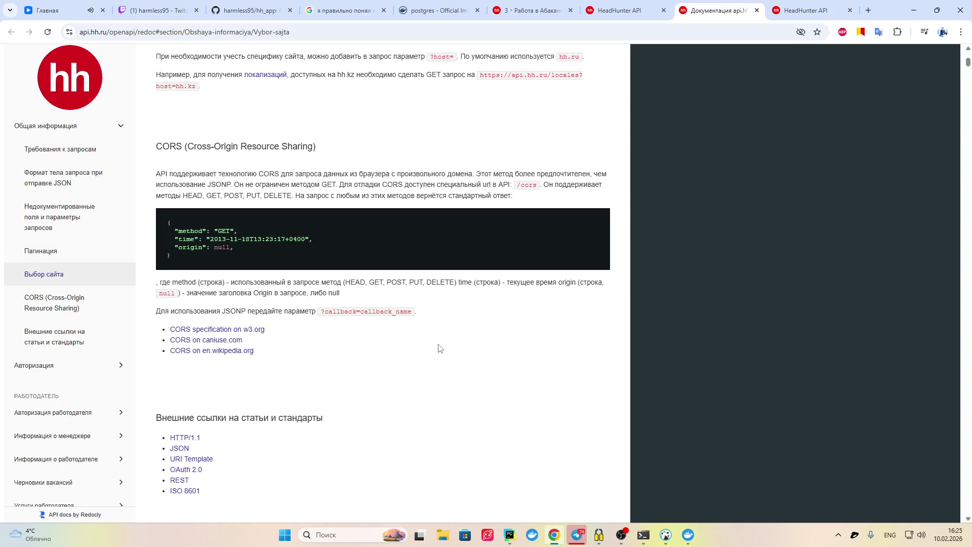
{"action": "scroll", "coordinate": [440, 348], "scroll_direction": "down", "scroll_amount": 5}
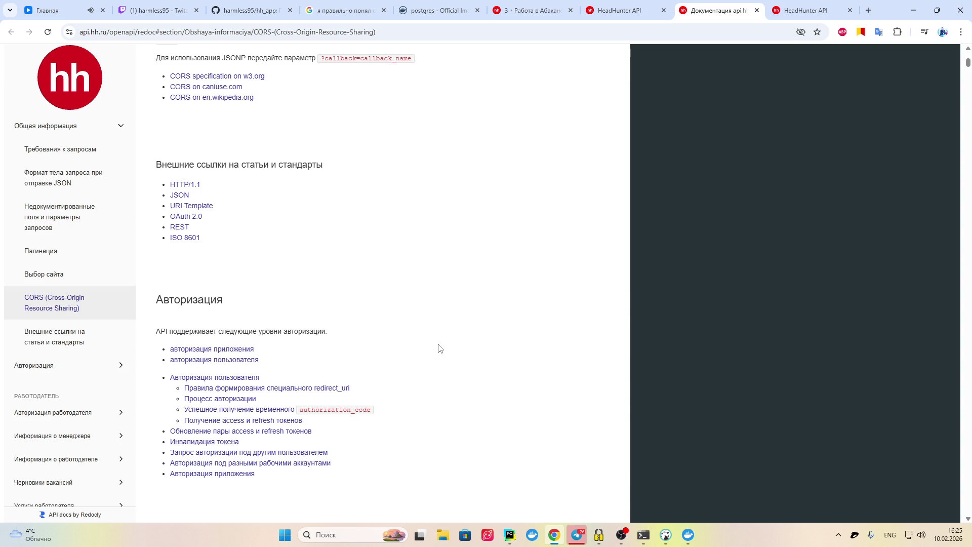
Scroll through the Авторизация and token sections, drag back to the docs' top, and open a new tab
{"action": "scroll", "coordinate": [438, 348], "scroll_direction": "down", "scroll_amount": 6}
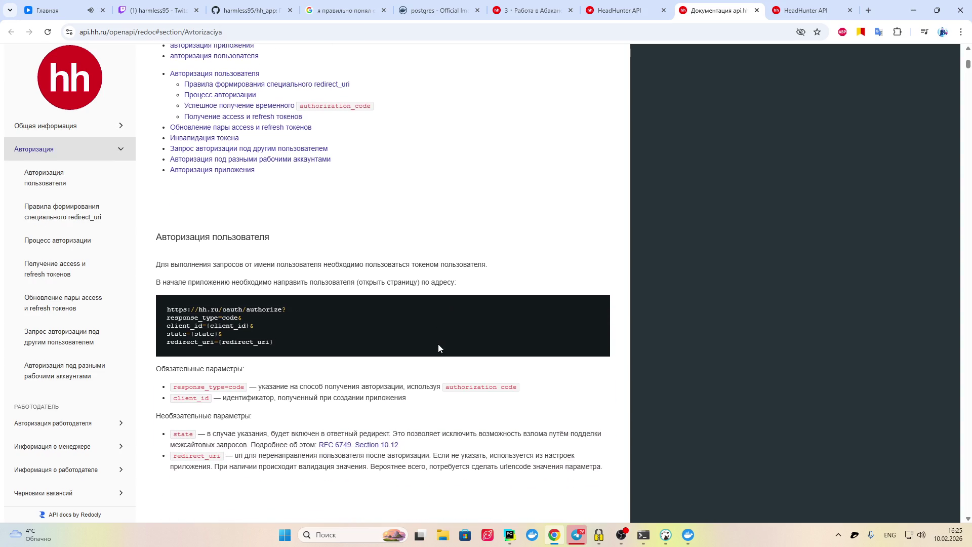
{"action": "scroll", "coordinate": [439, 345], "scroll_direction": "down", "scroll_amount": 6}
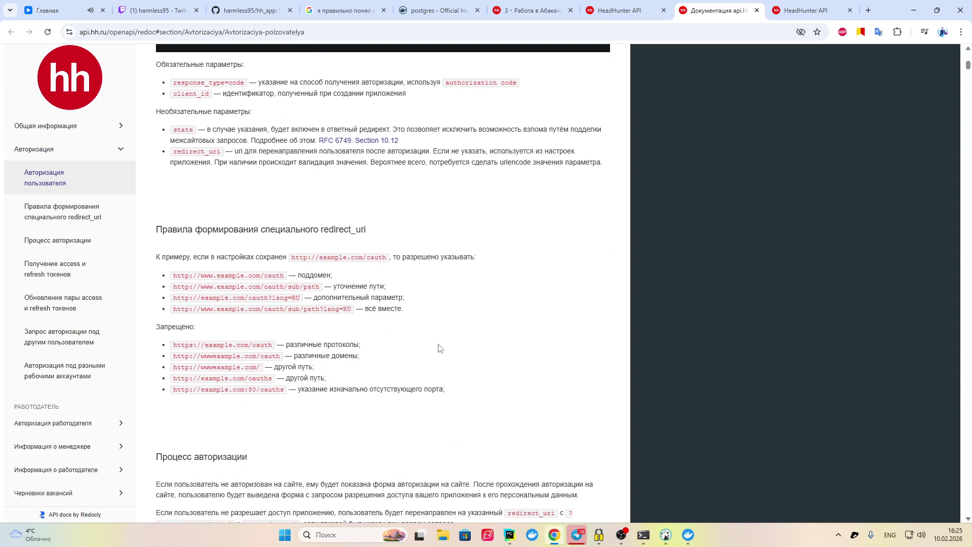
{"action": "scroll", "coordinate": [440, 347], "scroll_direction": "down", "scroll_amount": 9}
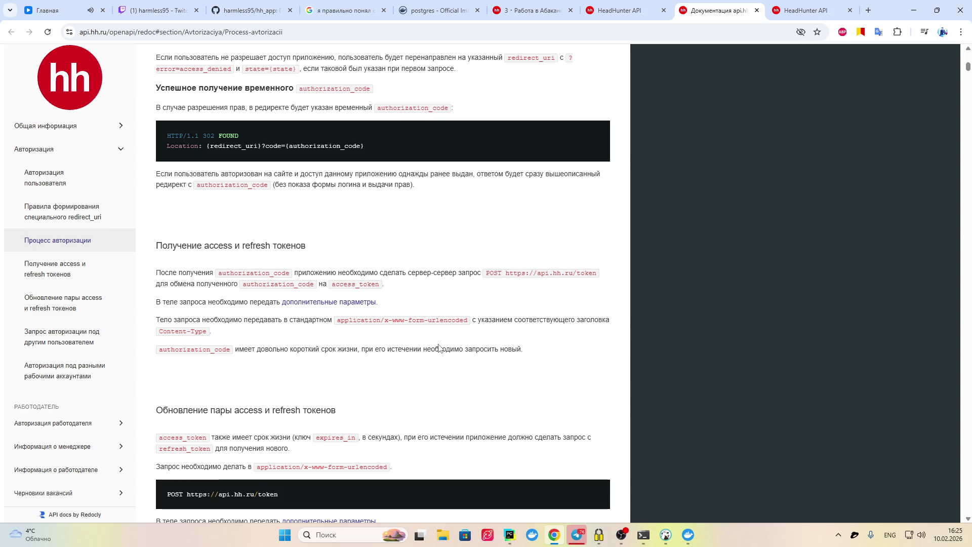
{"action": "scroll", "coordinate": [438, 348], "scroll_direction": "down", "scroll_amount": 5}
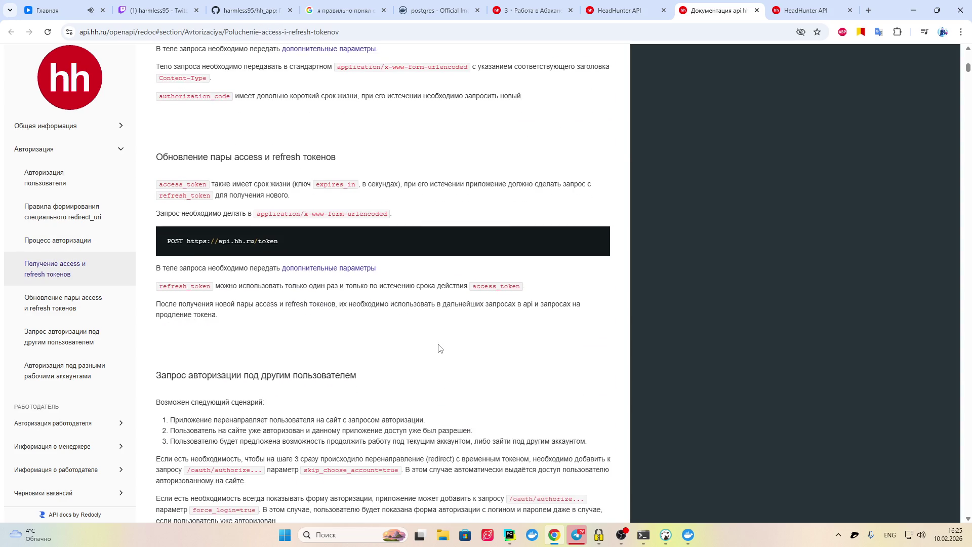
{"action": "scroll", "coordinate": [784, 311], "scroll_direction": "up", "scroll_amount": 9}
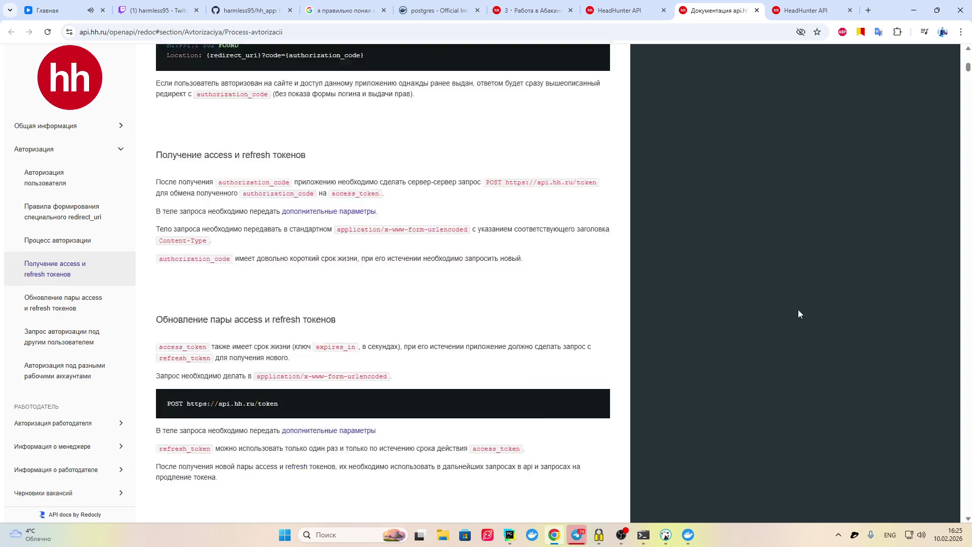
{"action": "left_click_drag", "start_coordinate": [968, 67], "coordinate": [969, 51]}
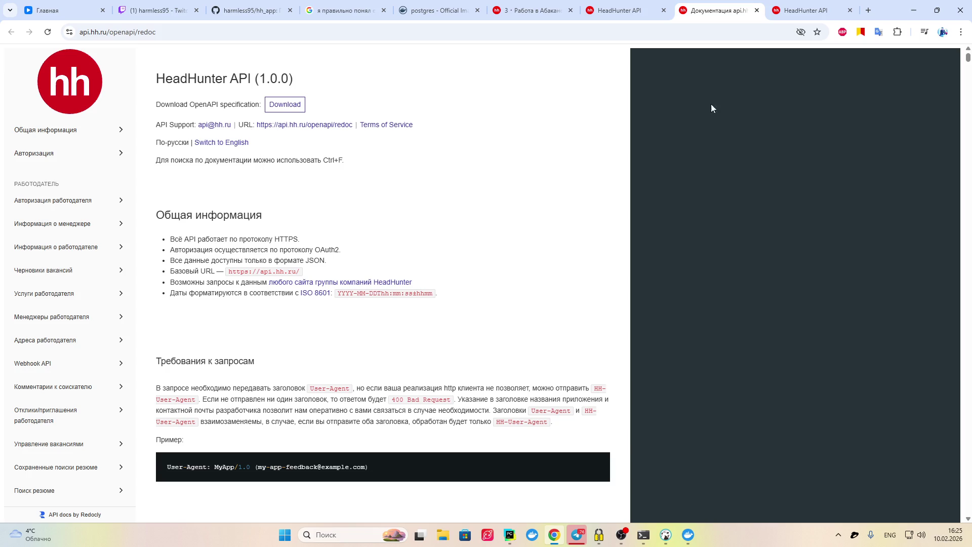
{"action": "left_click", "coordinate": [869, 10]}
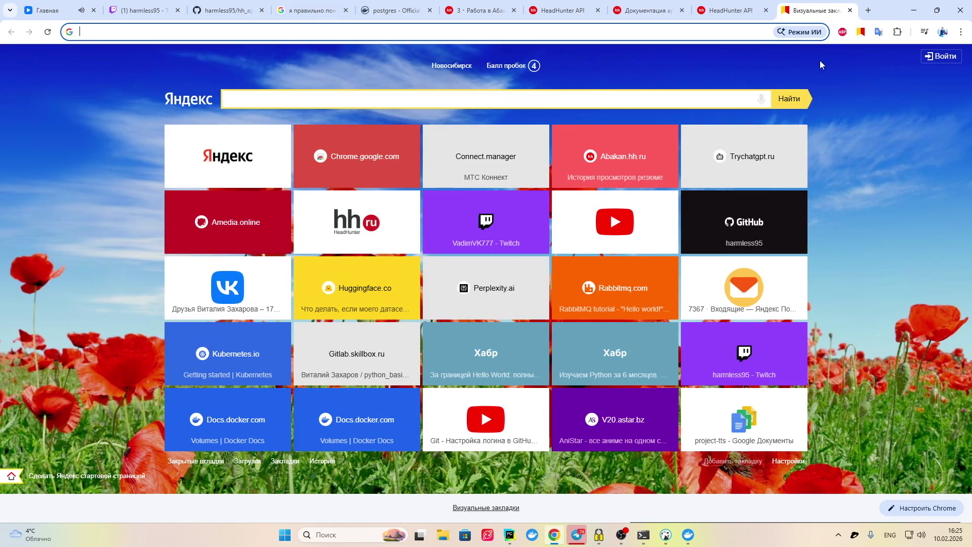
Ask Google AI mode 'API у hh.ru бесплатная?' and read its answer on free and paid features
{"action": "left_click", "coordinate": [803, 32]}
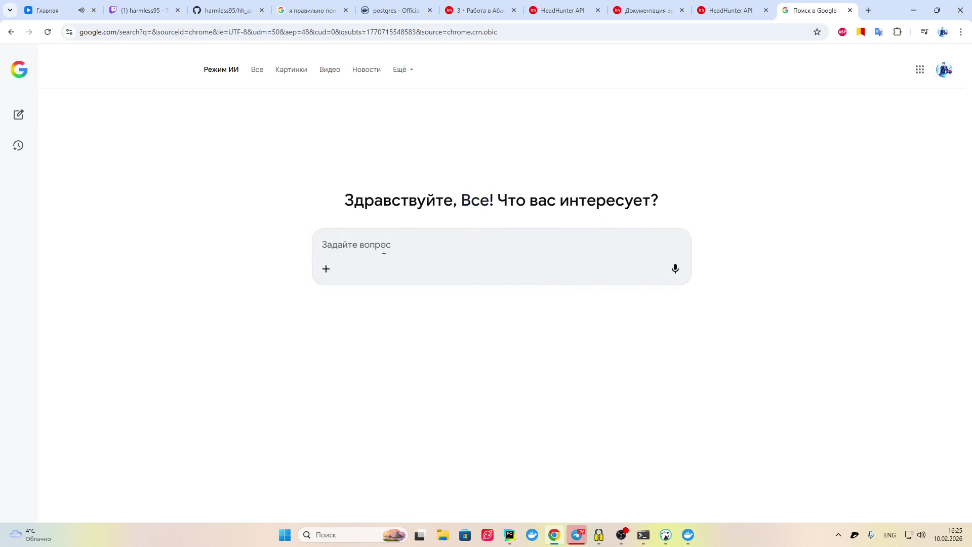
{"action": "type", "text": "API у "}
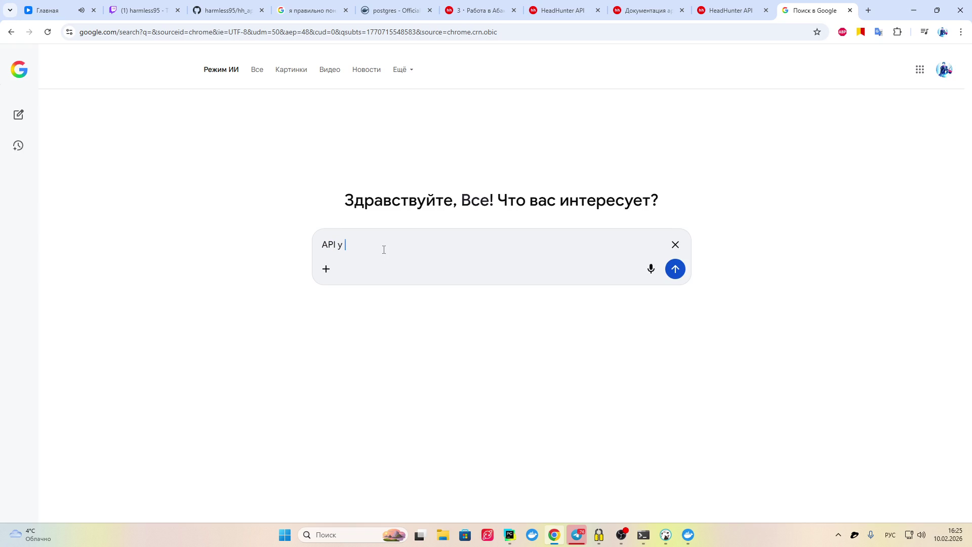
{"action": "type", "text": "hh"}
{"action": "type", "text": ".ru "}
{"action": "type", "text": "б"}
{"action": "type", "text": "еспл"}
{"action": "type", "text": "атная?"}
{"action": "key", "text": "Return"}
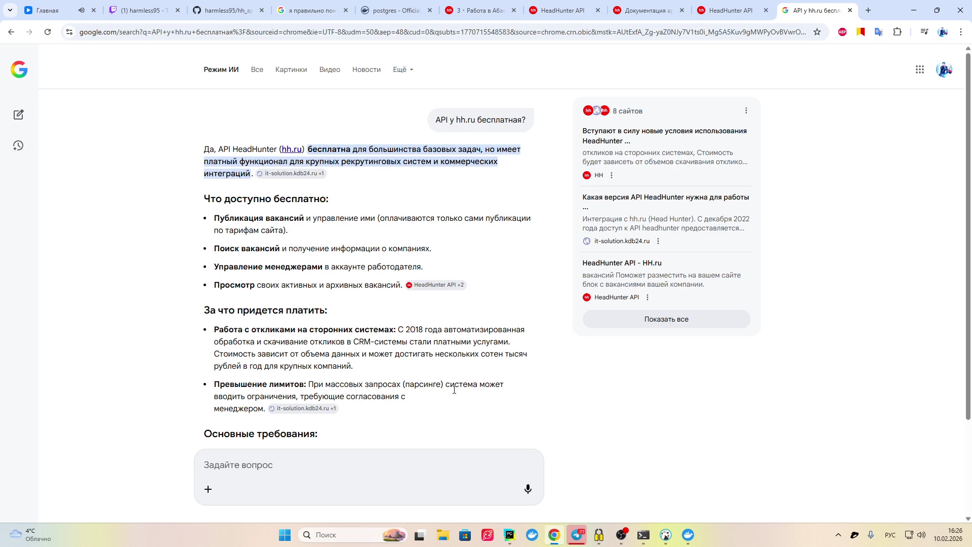
{"action": "scroll", "coordinate": [370, 400], "scroll_direction": "down", "scroll_amount": 2}
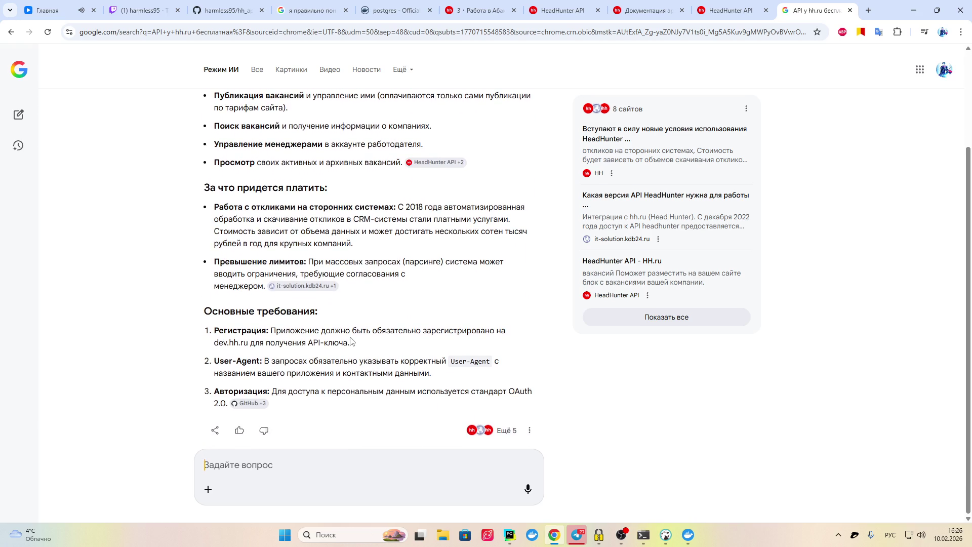
{"action": "scroll", "coordinate": [386, 271], "scroll_direction": "up", "scroll_amount": 3}
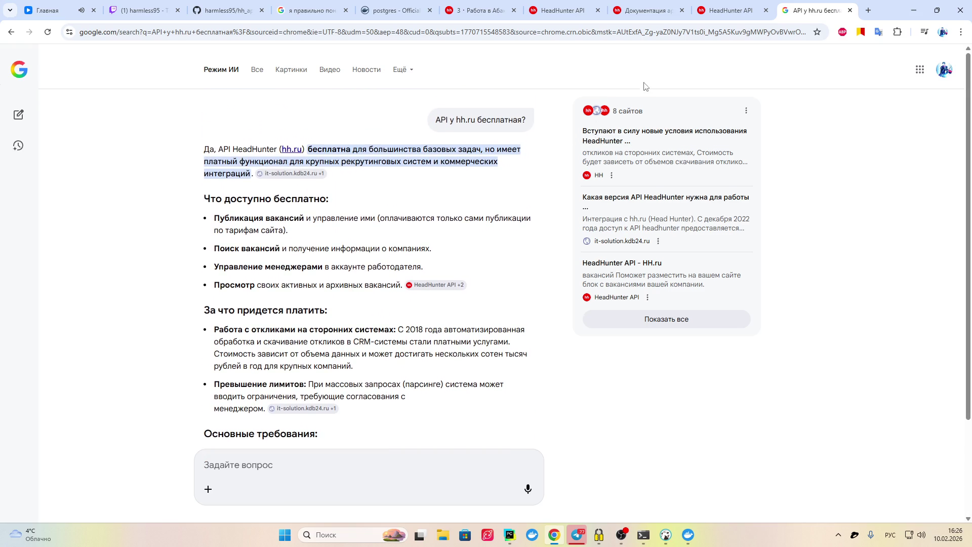
{"action": "mouse_move", "coordinate": [622, 534]}
{"action": "left_click", "coordinate": [642, 460]}
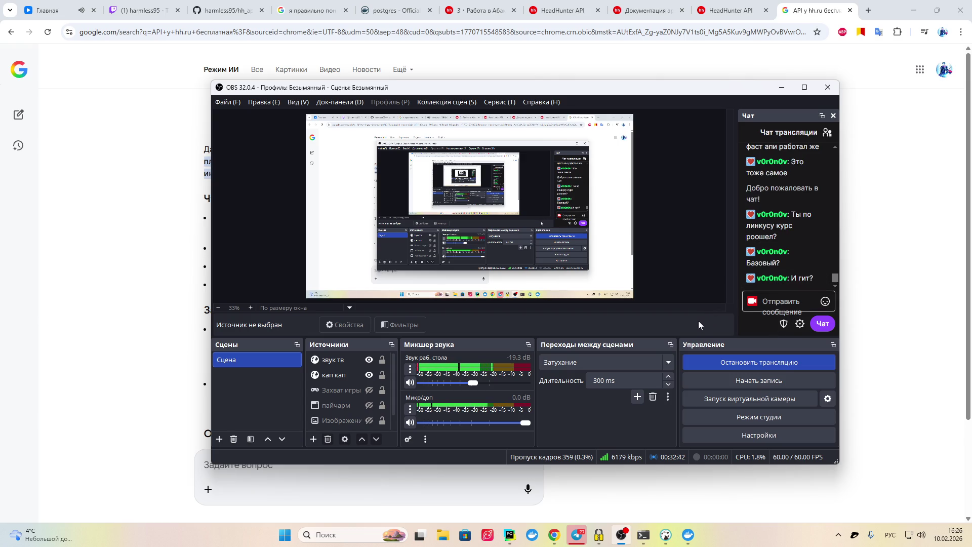
Open a new Chrome tab showing the Yandex visual bookmarks page
{"action": "left_click", "coordinate": [868, 10]}
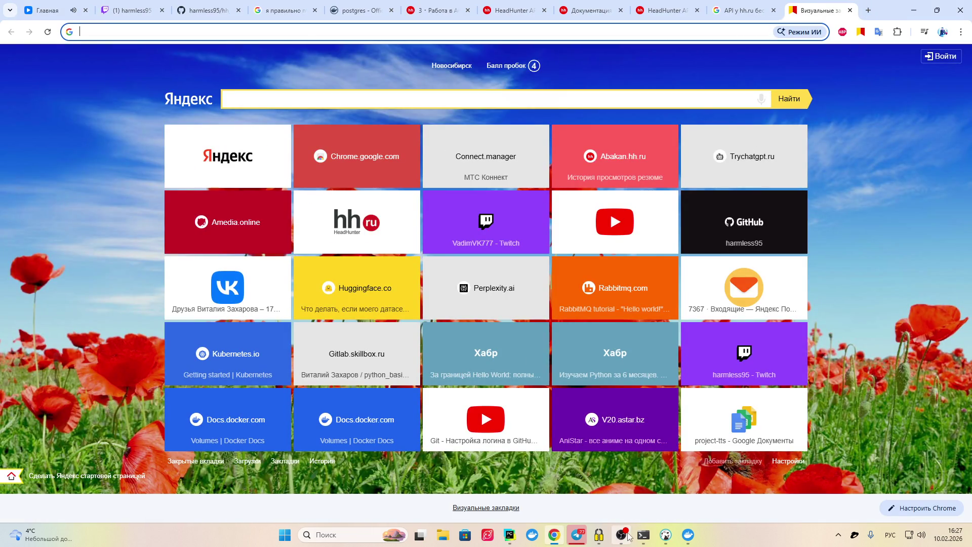
{"action": "mouse_move", "coordinate": [621, 535]}
{"action": "mouse_move", "coordinate": [561, 536]}
Bring up Telegram and open the private conversation with the contact
{"action": "mouse_move", "coordinate": [520, 529]}
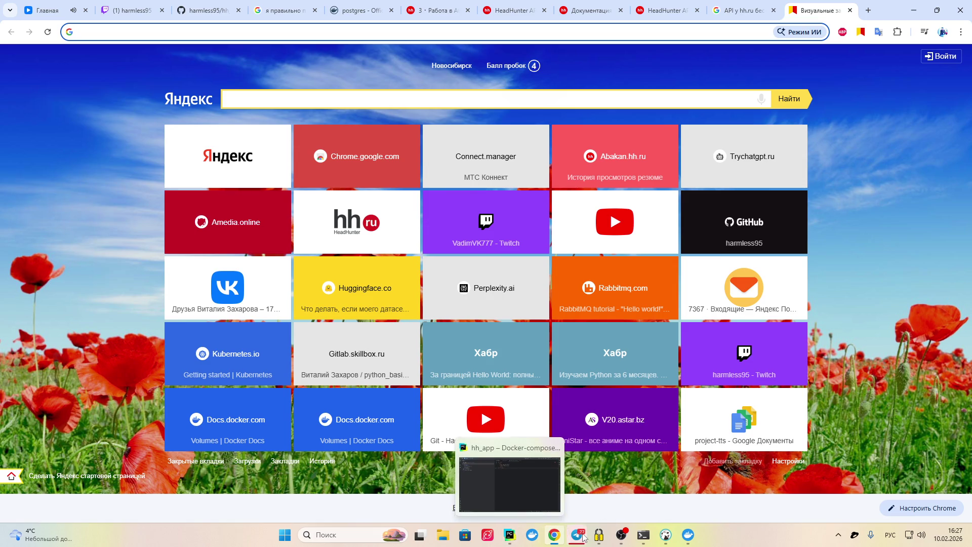
{"action": "left_click", "coordinate": [580, 535]}
{"action": "scroll", "coordinate": [151, 223], "scroll_direction": "down", "scroll_amount": 3}
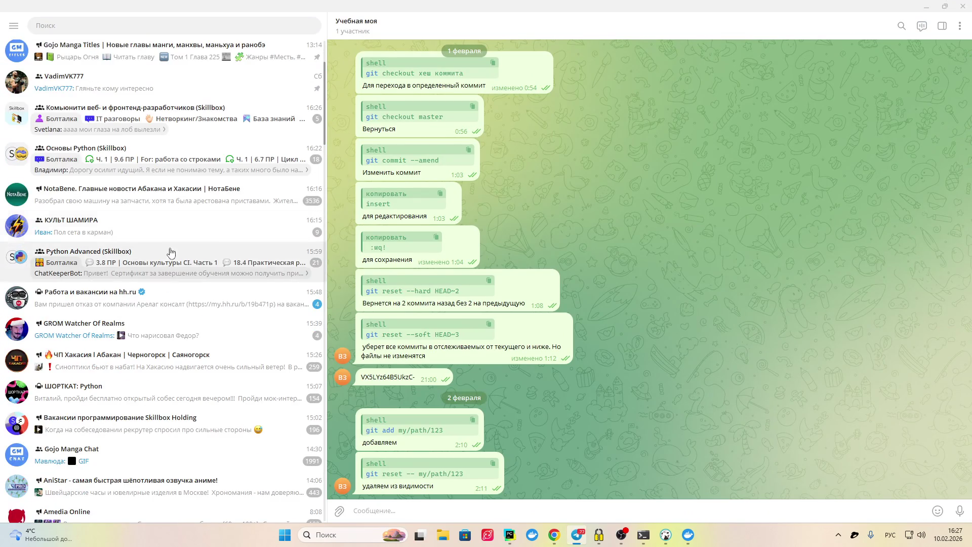
{"action": "scroll", "coordinate": [238, 362], "scroll_direction": "down", "scroll_amount": 3}
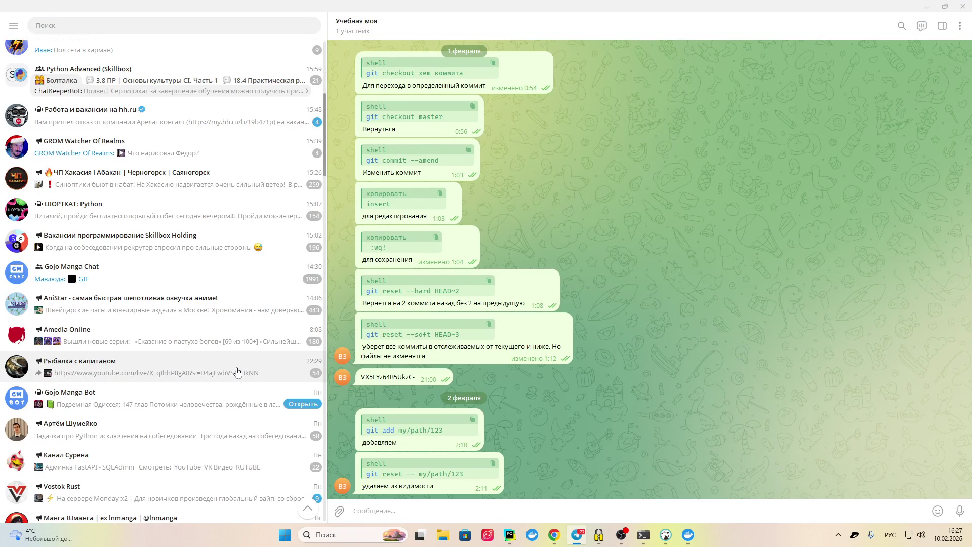
{"action": "scroll", "coordinate": [238, 373], "scroll_direction": "up", "scroll_amount": 6}
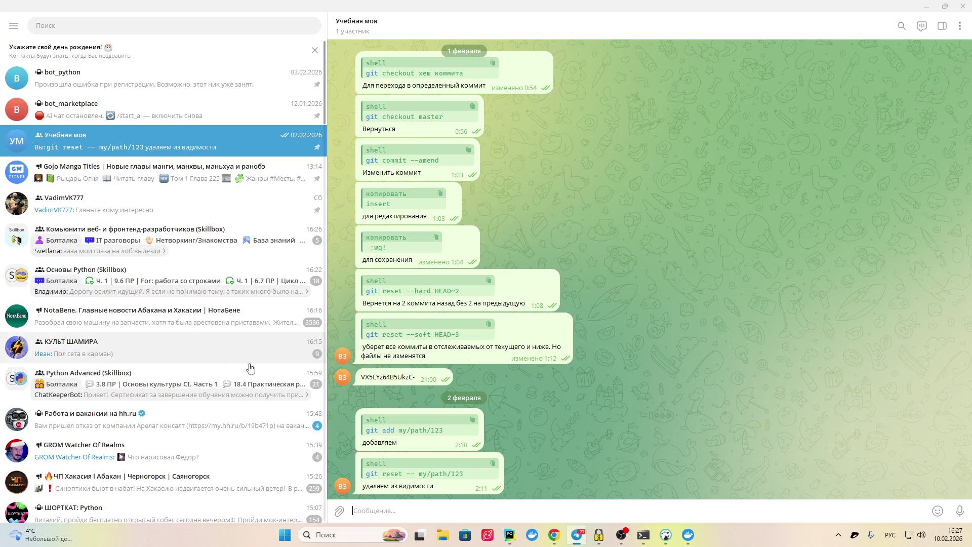
{"action": "scroll", "coordinate": [251, 367], "scroll_direction": "down", "scroll_amount": 3}
{"action": "scroll", "coordinate": [255, 368], "scroll_direction": "down", "scroll_amount": 5}
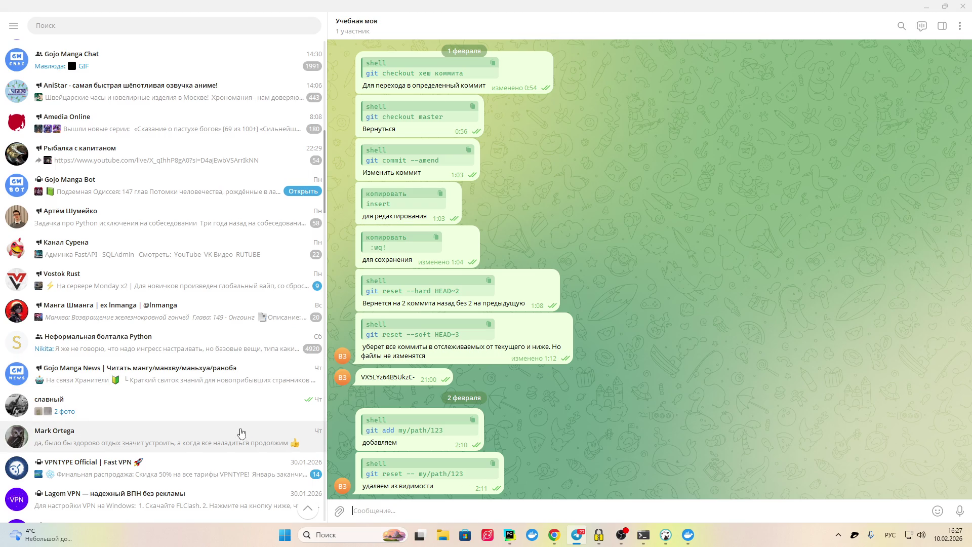
{"action": "left_click", "coordinate": [244, 437]}
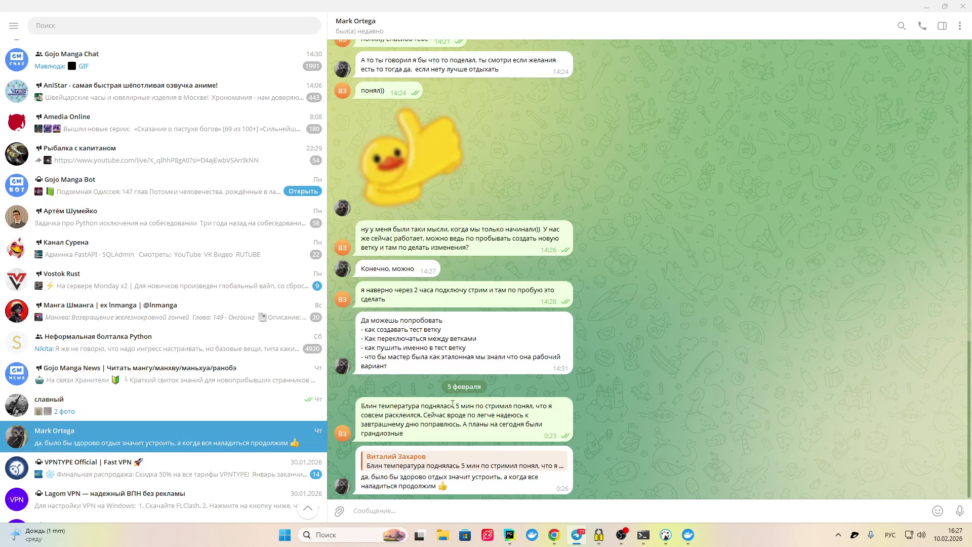
Scroll back through the chat and open the shared Linux Essentials YouTube video
{"action": "scroll", "coordinate": [442, 333], "scroll_direction": "up", "scroll_amount": 2}
{"action": "scroll", "coordinate": [442, 334], "scroll_direction": "up", "scroll_amount": 2}
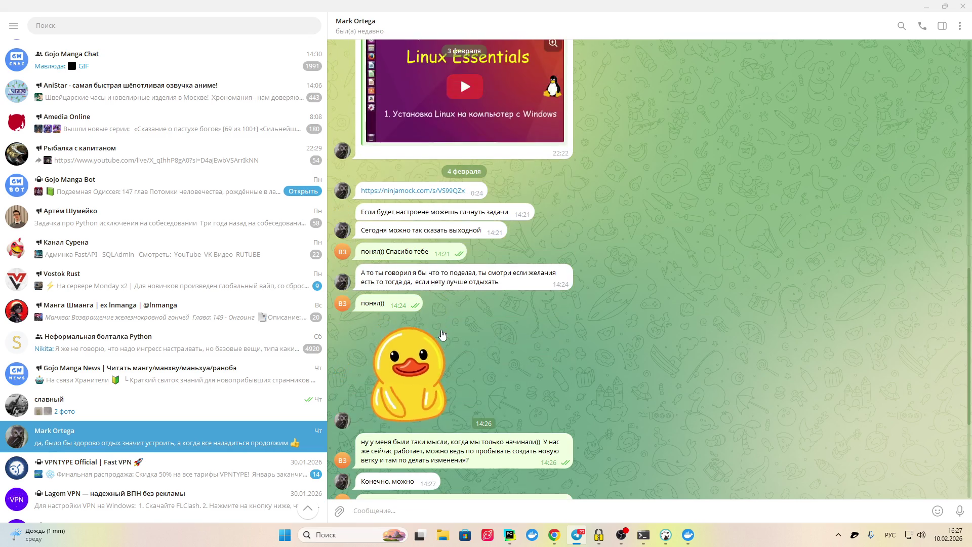
{"action": "scroll", "coordinate": [425, 260], "scroll_direction": "up", "scroll_amount": 2}
{"action": "left_click", "coordinate": [465, 218]}
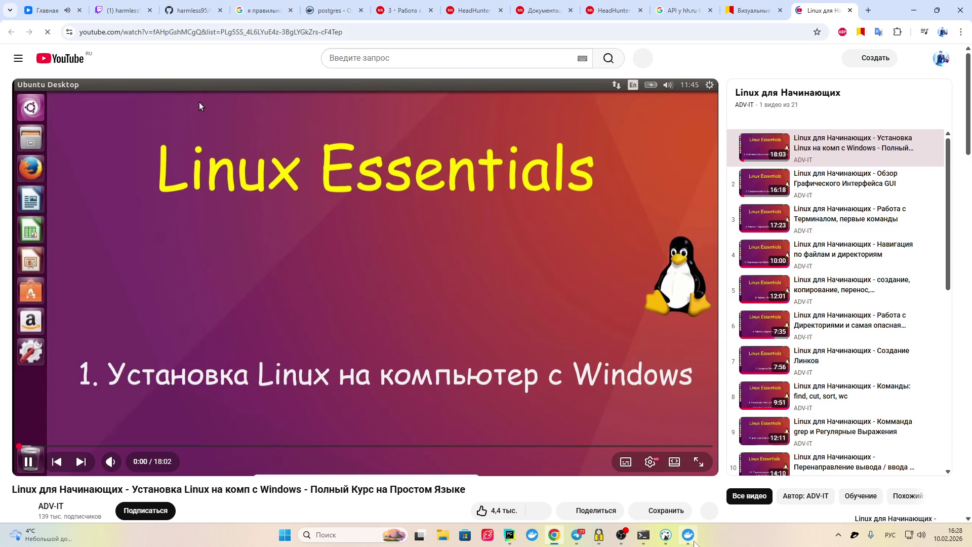
Briefly check Docker Desktop, then pause the Linux installation video at 0:04
{"action": "mouse_move", "coordinate": [694, 546]}
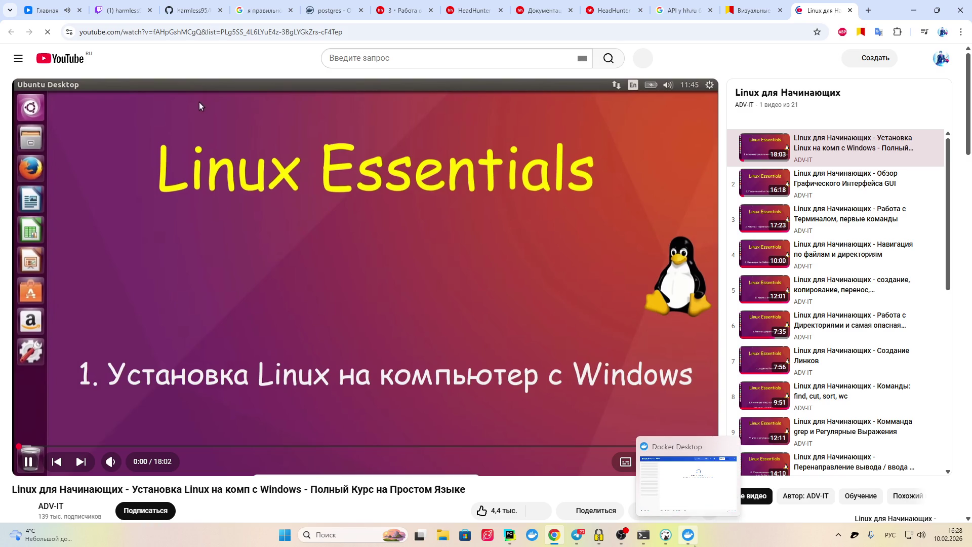
{"action": "left_click", "coordinate": [694, 546]}
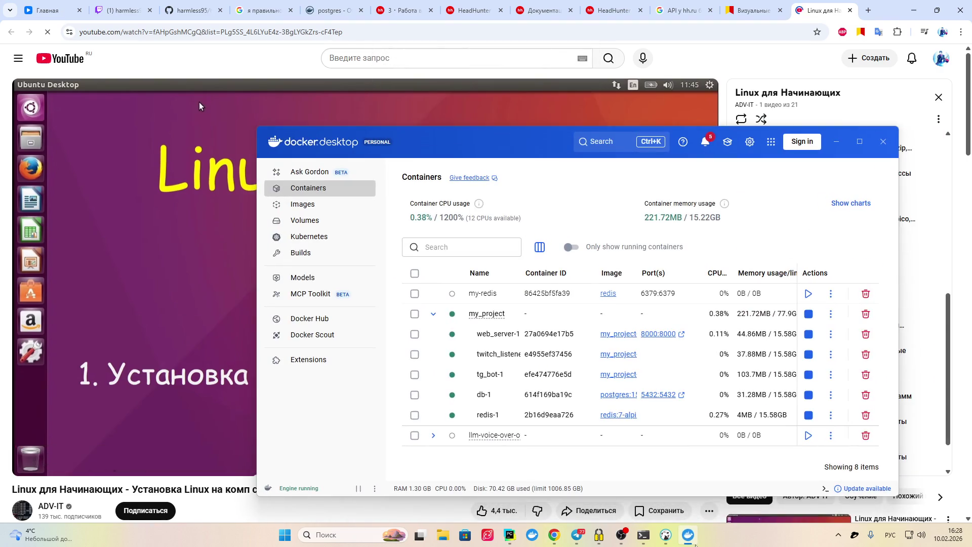
{"action": "left_click", "coordinate": [696, 544]}
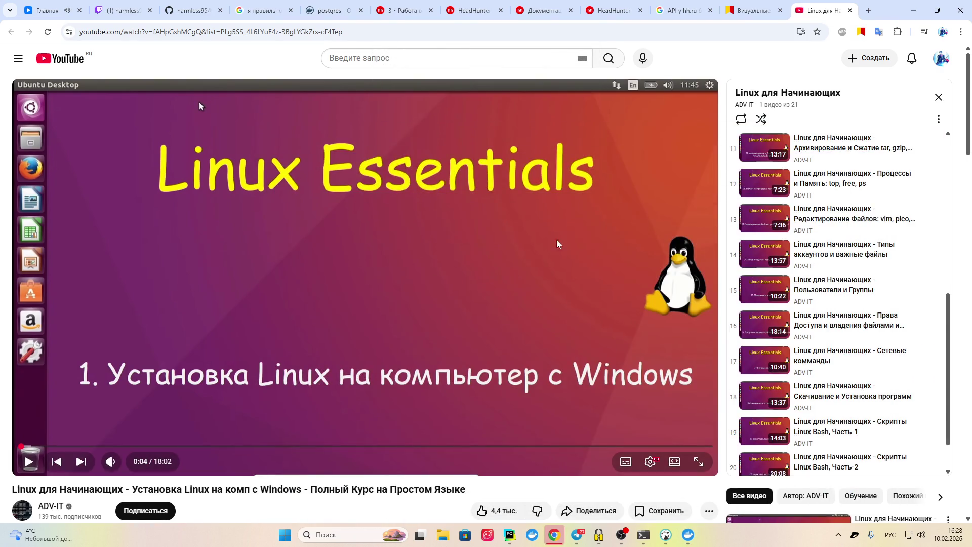
{"action": "scroll", "coordinate": [818, 252], "scroll_direction": "up", "scroll_amount": 7}
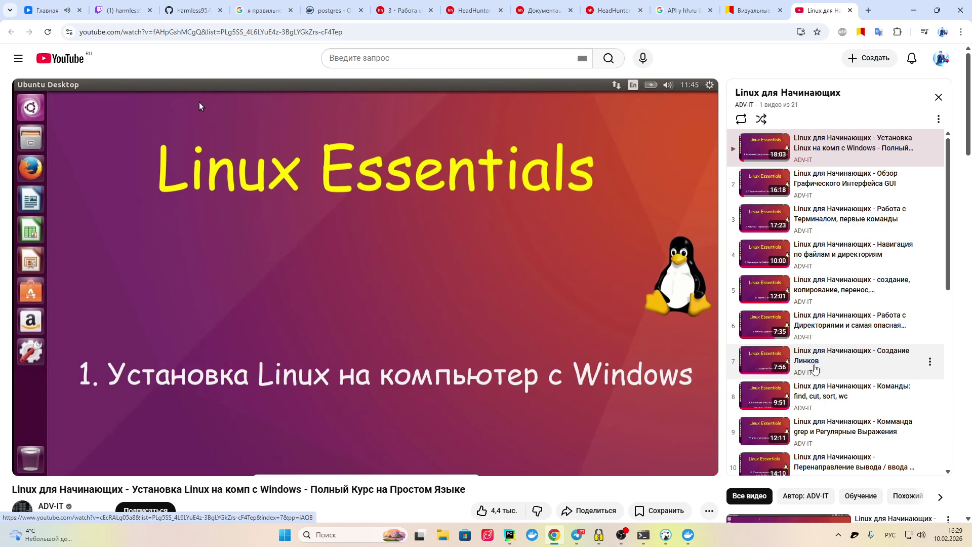
{"action": "mouse_move", "coordinate": [604, 295]}
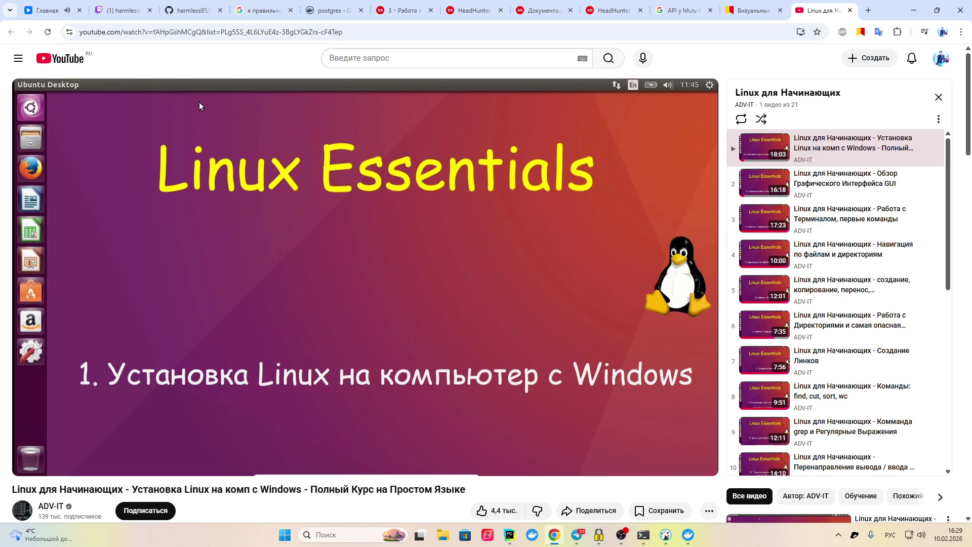
Launch Obsidian from the Start menu
{"action": "left_click", "coordinate": [280, 538]}
{"action": "scroll", "coordinate": [486, 319], "scroll_direction": "down", "scroll_amount": 3}
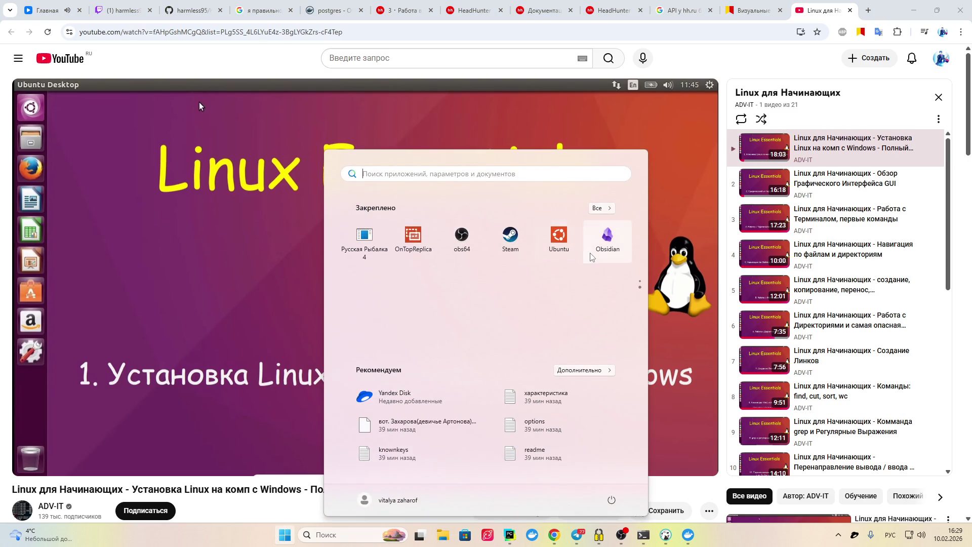
{"action": "left_click", "coordinate": [618, 244]}
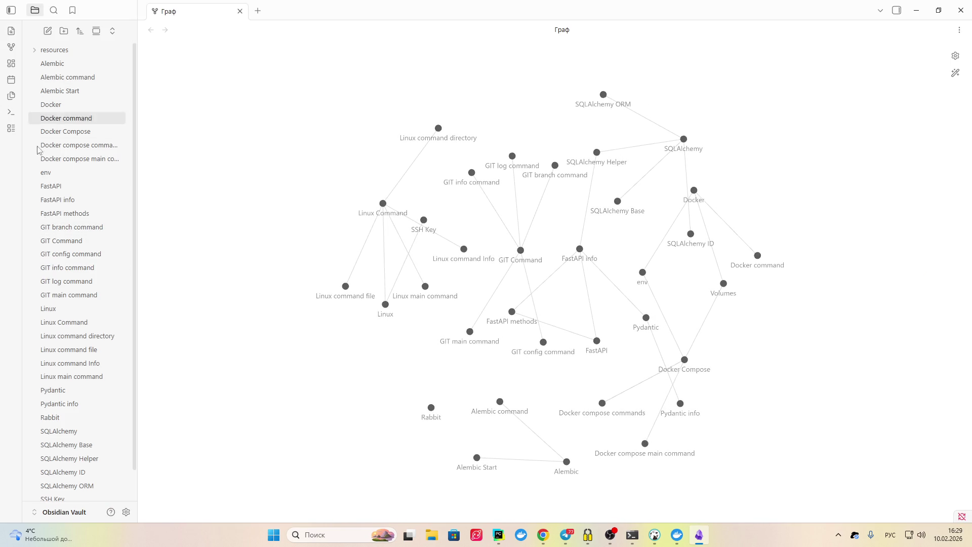
From the graph, browse the Linux Command, Info and main notes, then open Linux command file
{"action": "scroll", "coordinate": [73, 243], "scroll_direction": "down", "scroll_amount": 2}
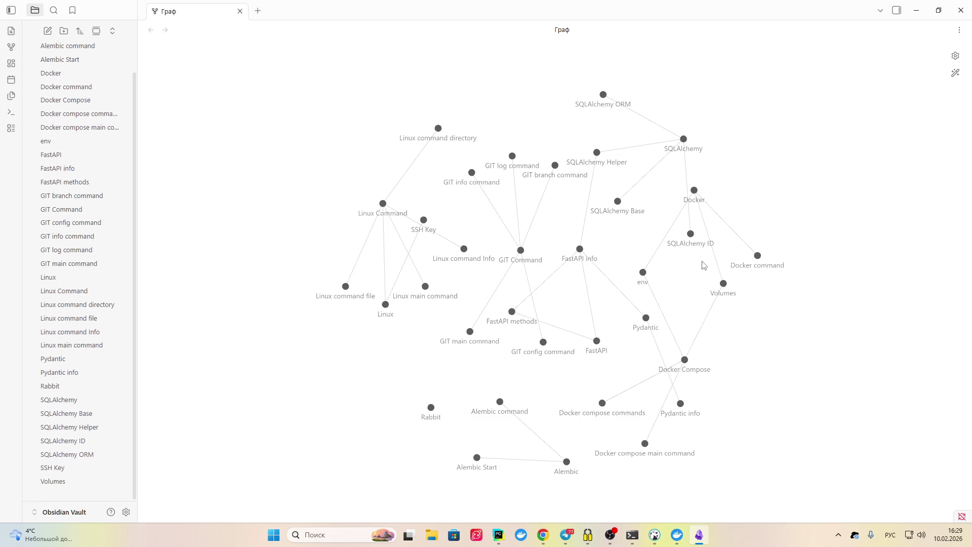
{"action": "scroll", "coordinate": [101, 130], "scroll_direction": "up", "scroll_amount": 2}
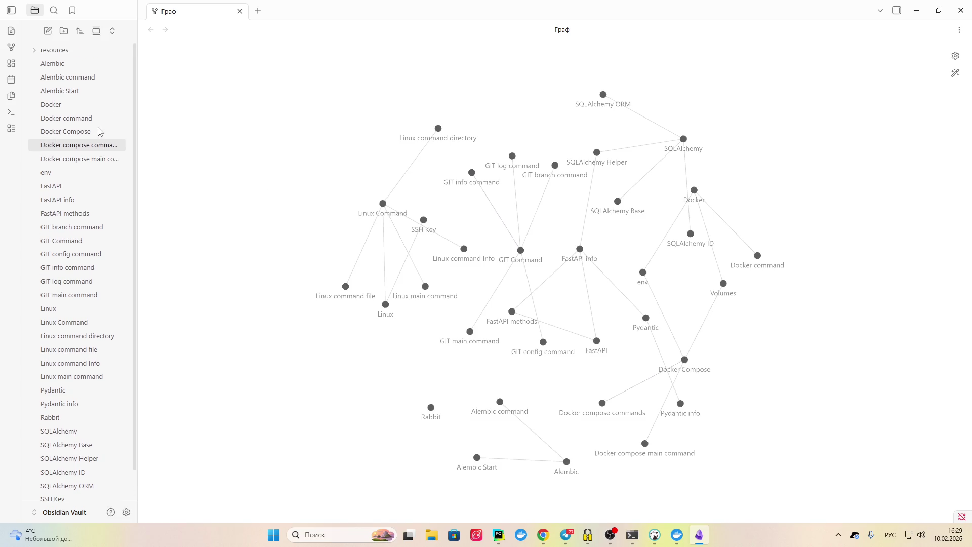
{"action": "left_click", "coordinate": [383, 205]}
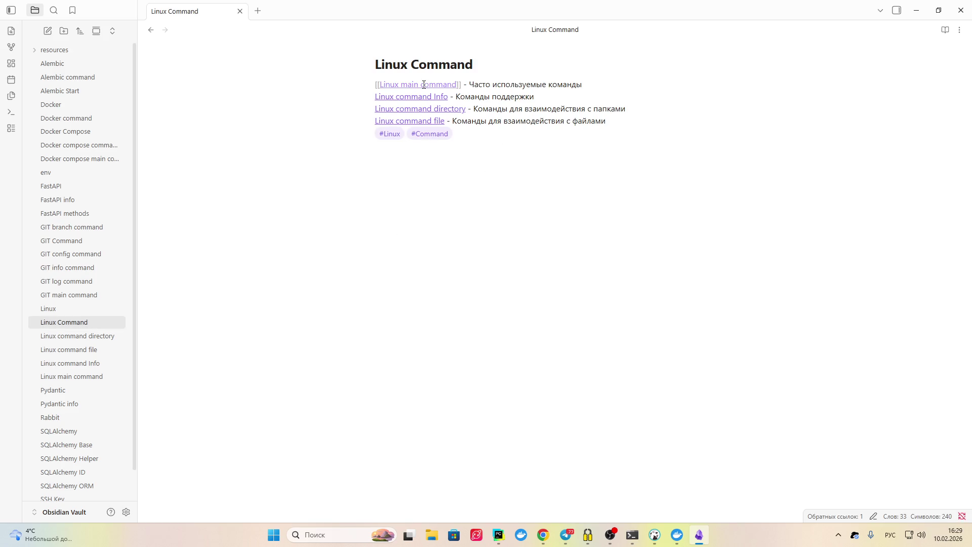
{"action": "left_click", "coordinate": [445, 96]}
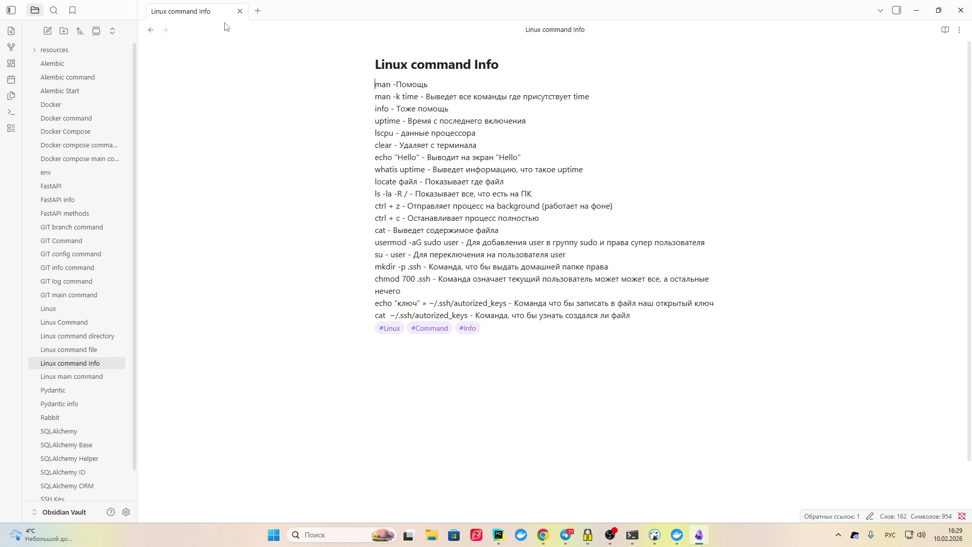
{"action": "left_click", "coordinate": [151, 30]}
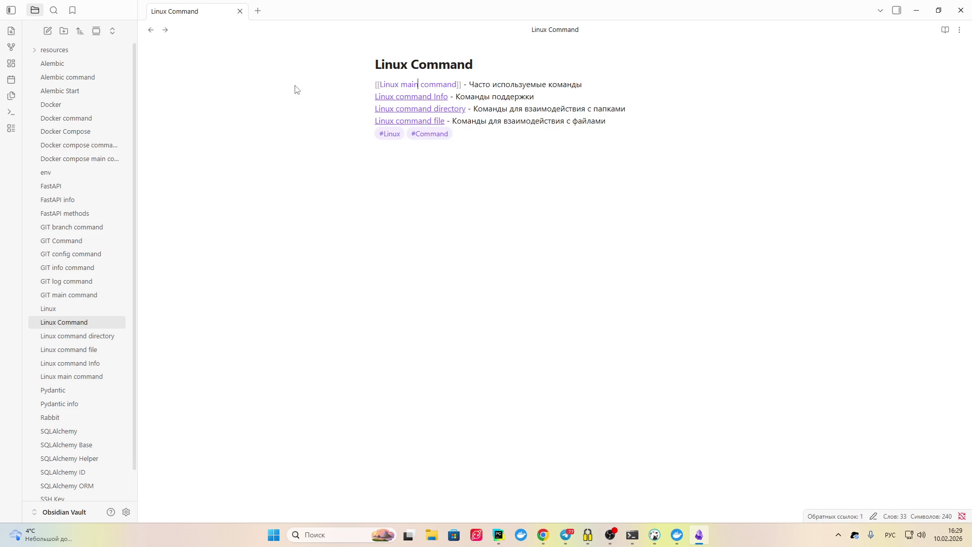
{"action": "left_click", "coordinate": [435, 85]}
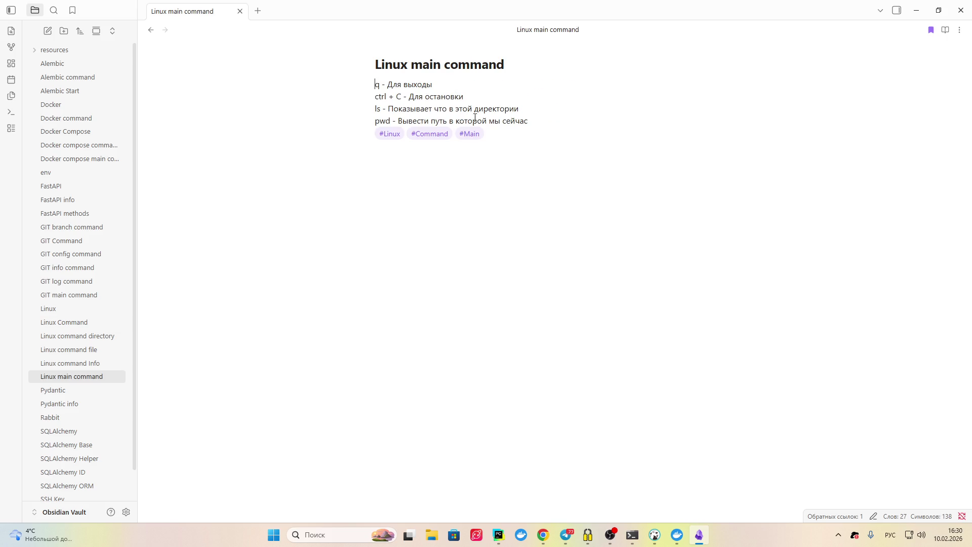
{"action": "left_click", "coordinate": [150, 30]}
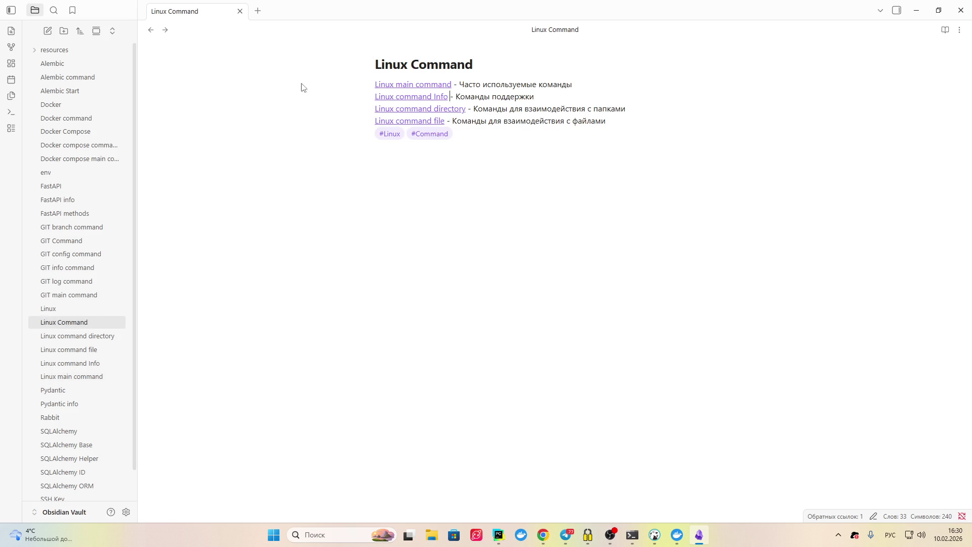
{"action": "left_click", "coordinate": [416, 122]}
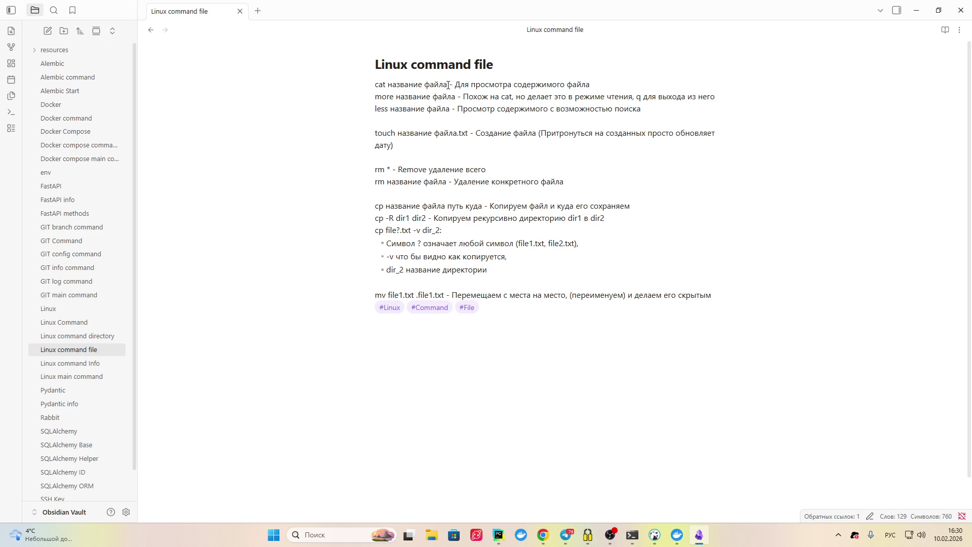
{"action": "left_click_drag", "start_coordinate": [385, 86], "coordinate": [374, 84]}
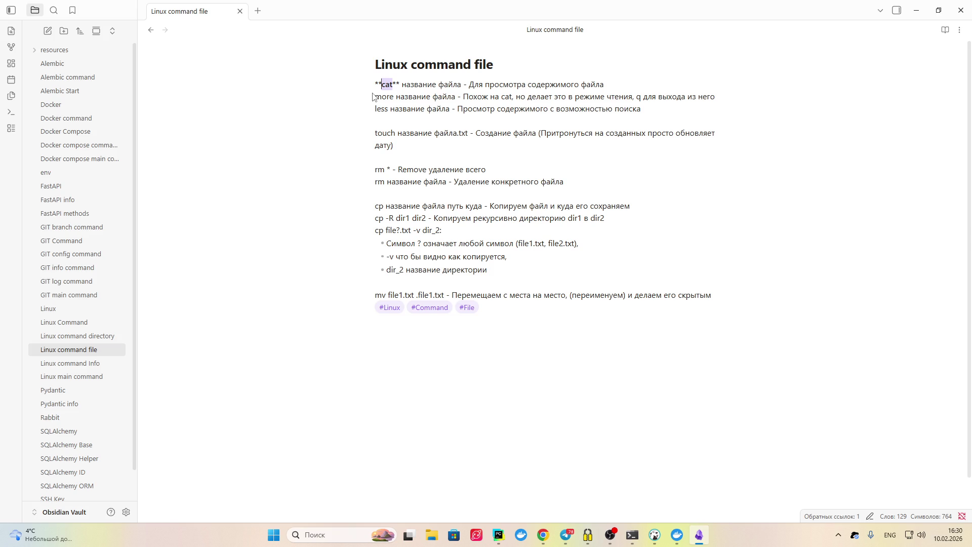
Bold the command names more, less and touch in the note
{"action": "left_click_drag", "start_coordinate": [394, 96], "coordinate": [376, 96]}
{"action": "key", "text": "ctrl+b"}
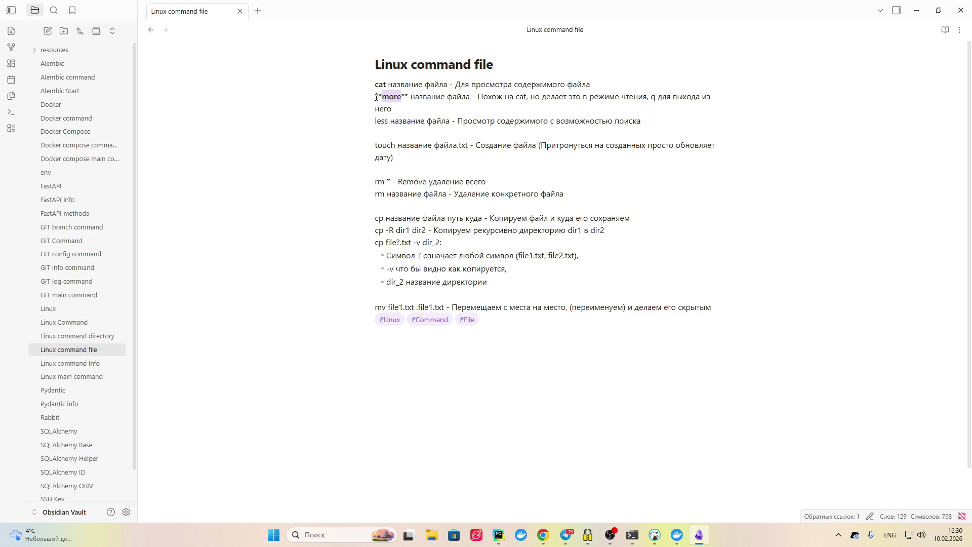
{"action": "left_click", "coordinate": [412, 112]}
{"action": "left_click", "coordinate": [391, 122]}
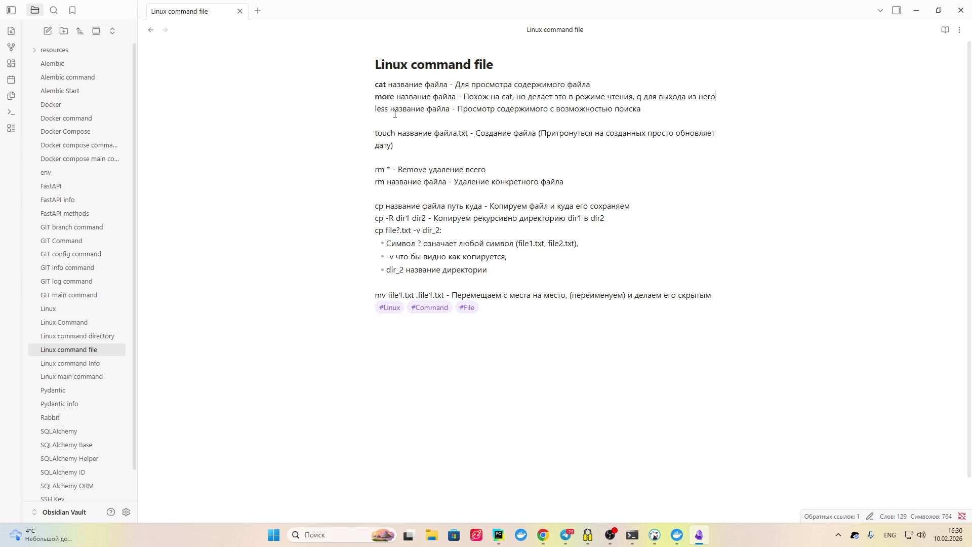
{"action": "left_click_drag", "start_coordinate": [387, 108], "coordinate": [374, 108]}
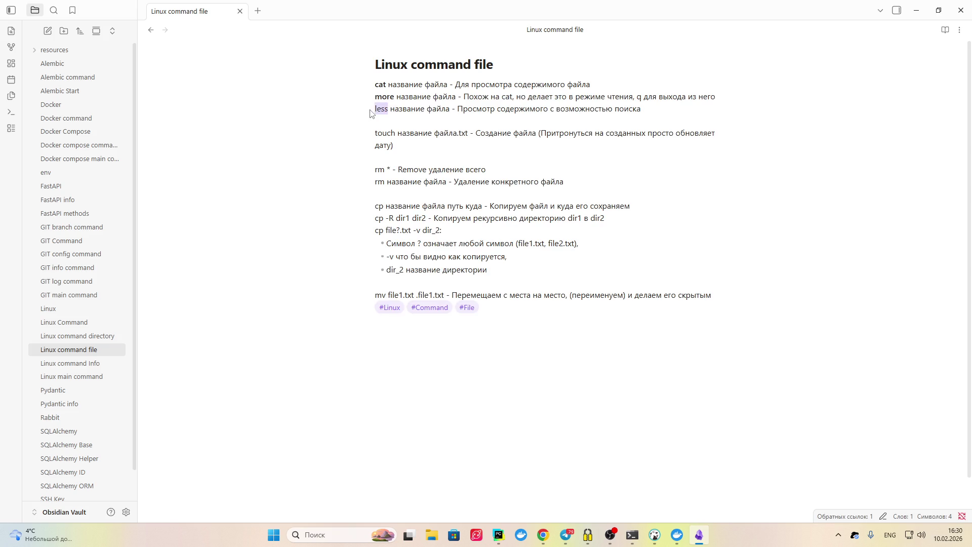
{"action": "key", "text": "ctrl+b"}
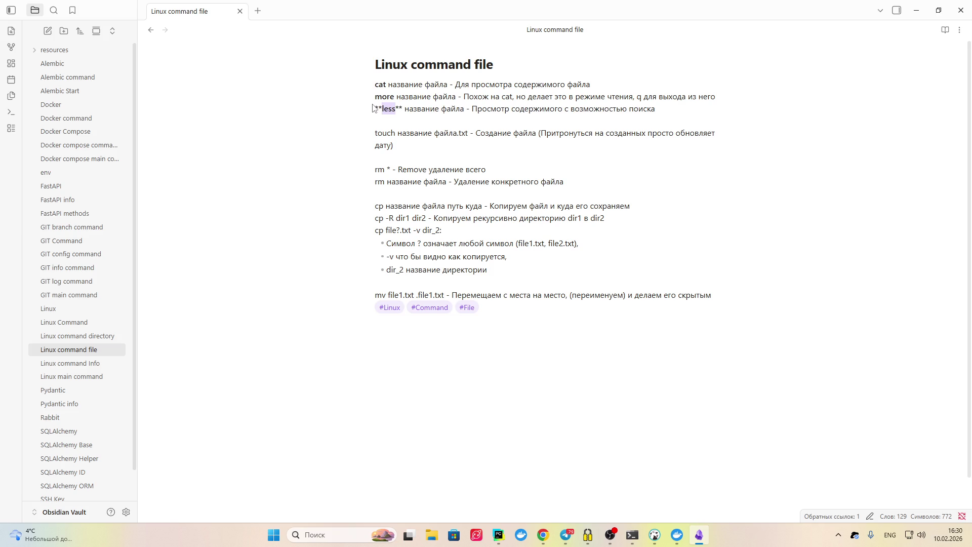
{"action": "left_click", "coordinate": [393, 146]}
{"action": "left_click_drag", "start_coordinate": [395, 132], "coordinate": [363, 136]}
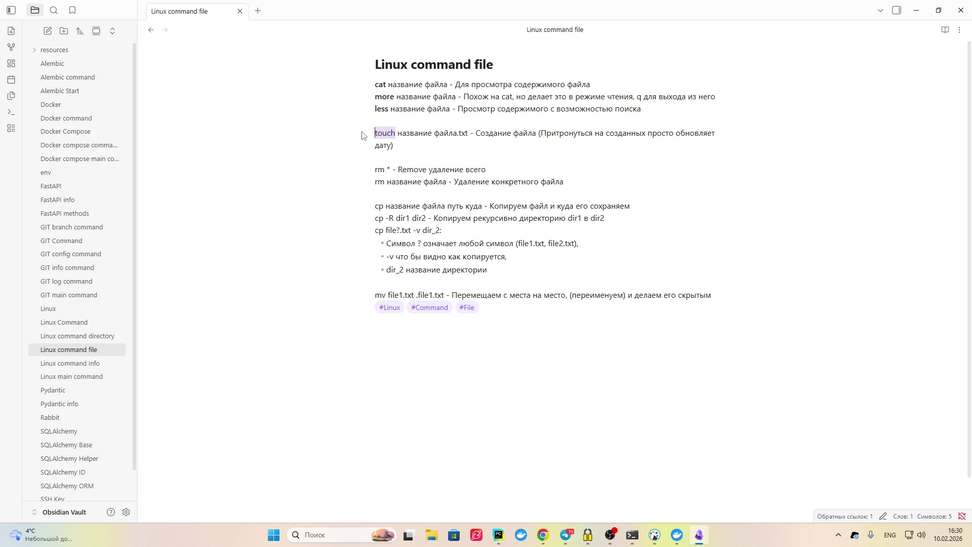
{"action": "key", "text": "ctrl+b"}
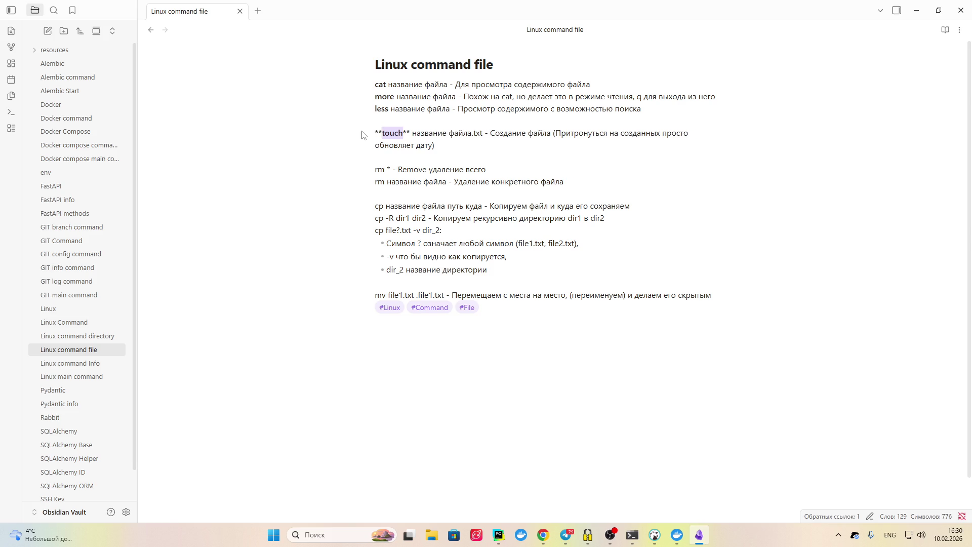
{"action": "left_click", "coordinate": [418, 161]}
Bold both rm command names and the cp command name
{"action": "left_click_drag", "start_coordinate": [385, 171], "coordinate": [370, 175]}
{"action": "key", "text": "ctrl+b"}
{"action": "left_click", "coordinate": [393, 185]}
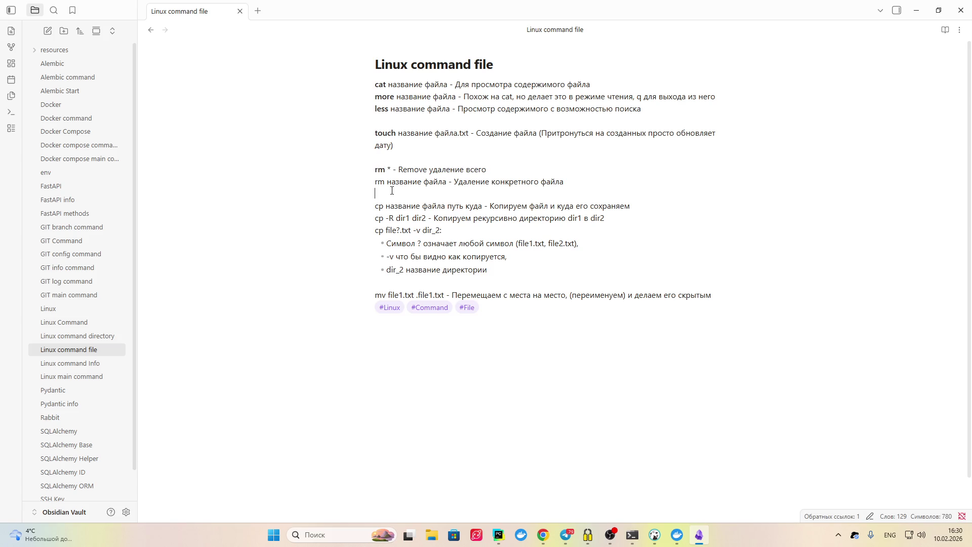
{"action": "left_click_drag", "start_coordinate": [385, 182], "coordinate": [373, 183]}
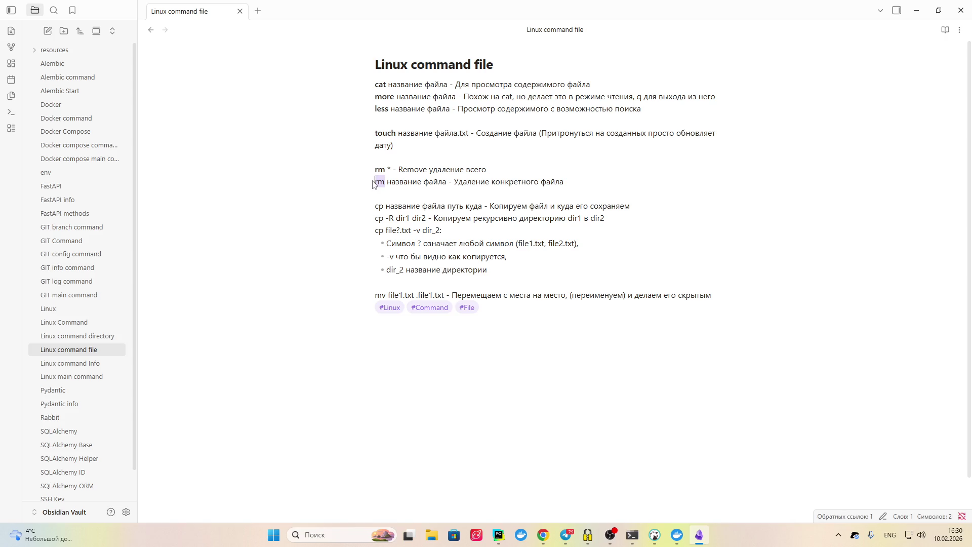
{"action": "key", "text": "ctrl+b"}
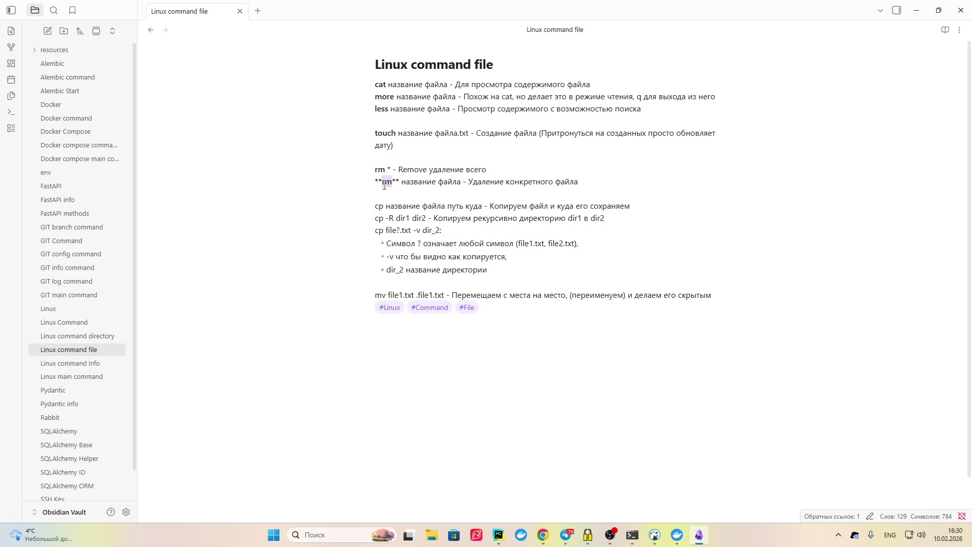
{"action": "left_click_drag", "start_coordinate": [384, 204], "coordinate": [361, 204]}
{"action": "key", "text": "ctrl+b"}
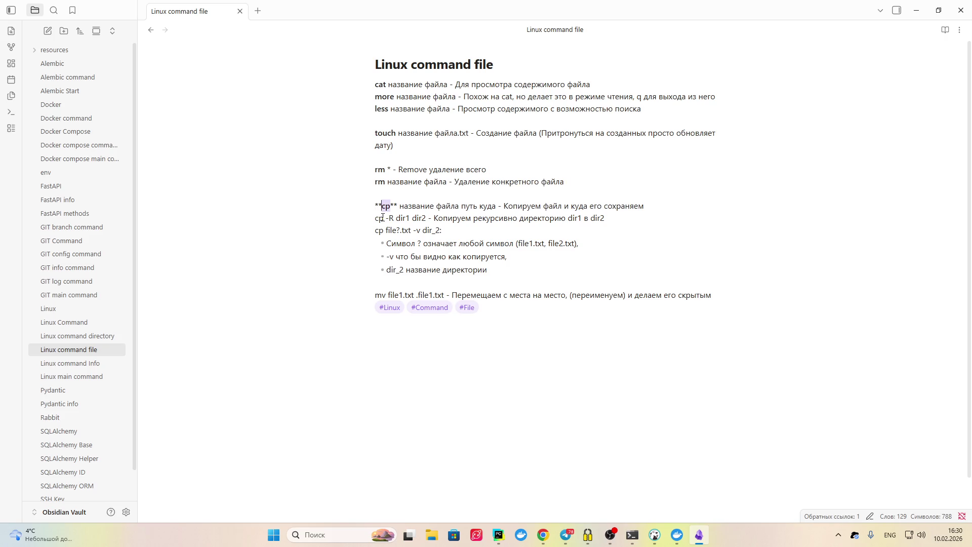
Bold 'cp -R dir1 dir2', 'cp file?.txt -v dir_2' and 'mv file1.txt .file1.txt'
{"action": "left_click_drag", "start_coordinate": [427, 218], "coordinate": [348, 218]}
{"action": "key", "text": "ctrl+i"}
{"action": "type", "text": "*"}
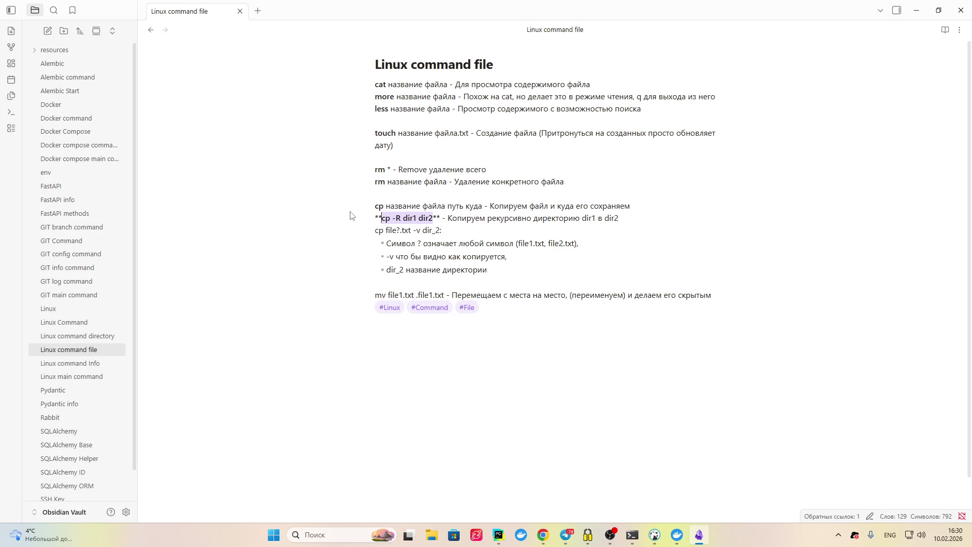
{"action": "left_click", "coordinate": [465, 238]}
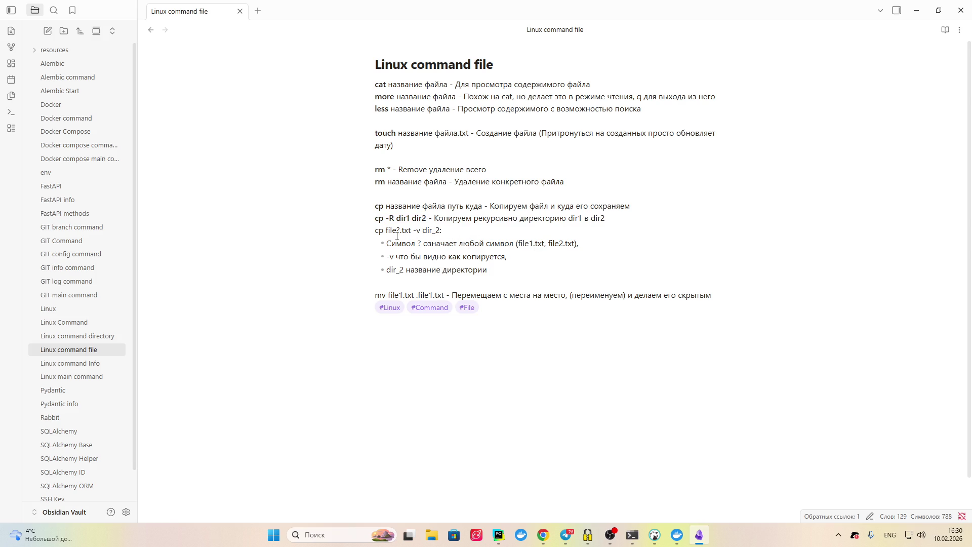
{"action": "left_click_drag", "start_coordinate": [440, 231], "coordinate": [368, 236]}
{"action": "key", "text": "ctrl+b"}
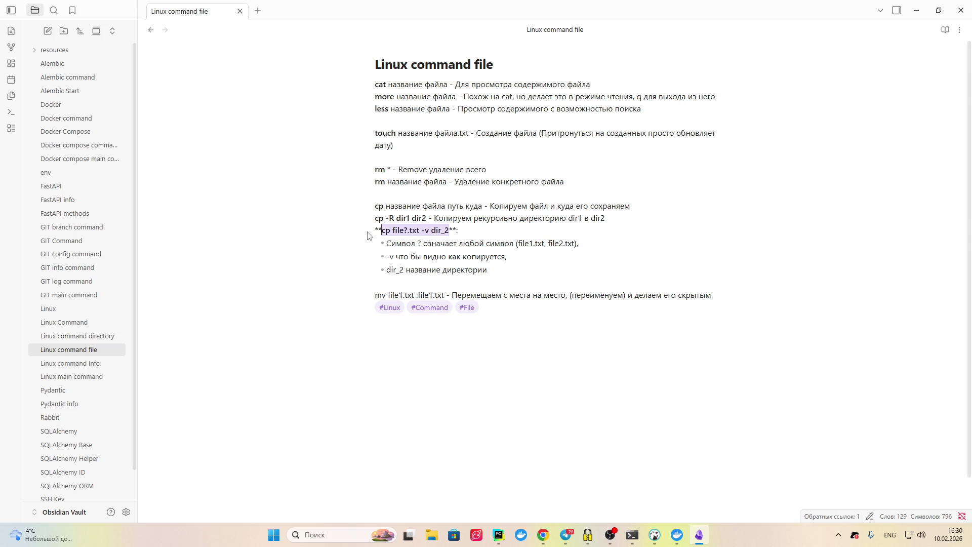
{"action": "left_click", "coordinate": [526, 266]}
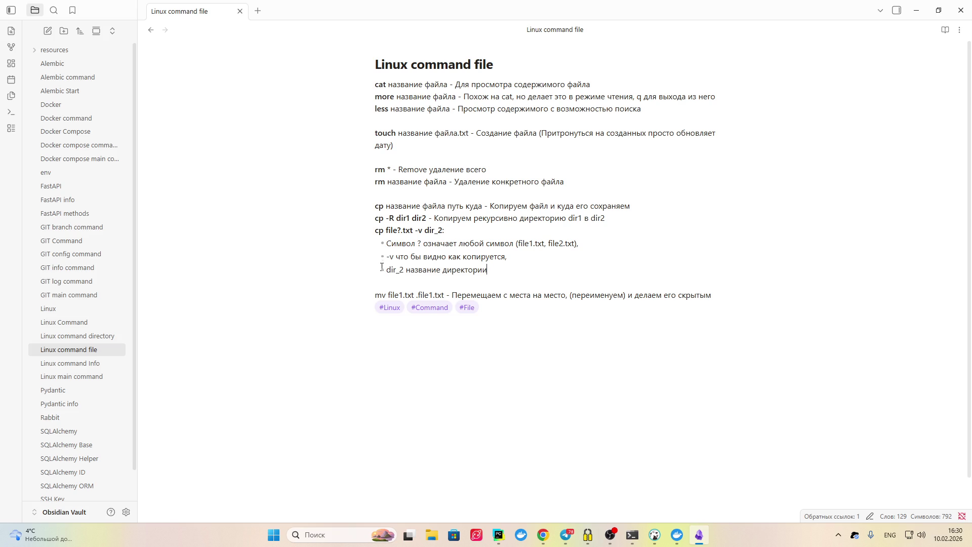
{"action": "left_click_drag", "start_coordinate": [445, 294], "coordinate": [336, 289]}
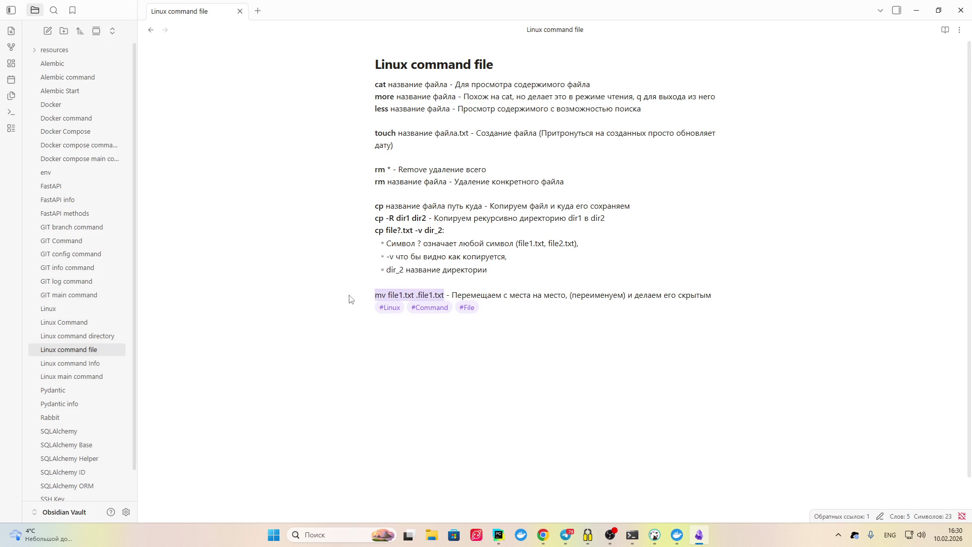
{"action": "key", "text": "ctrl+b"}
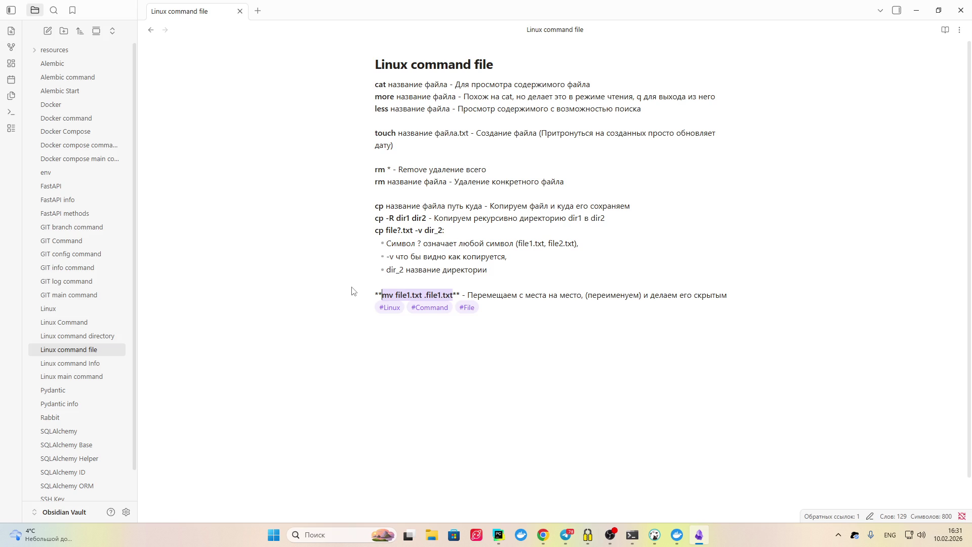
{"action": "left_click", "coordinate": [500, 280]}
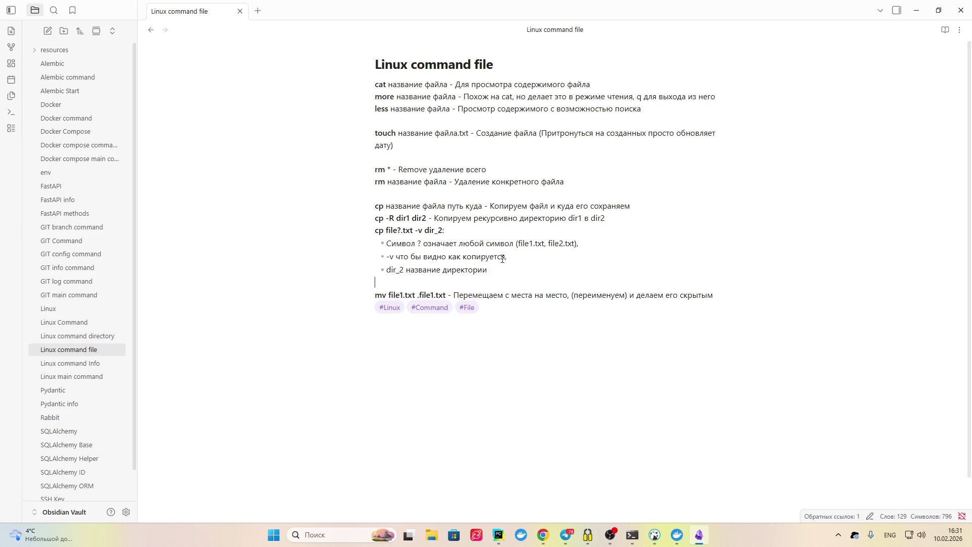
{"action": "left_click", "coordinate": [421, 153]}
Close the YouTube Linux video tab, view the Docker Hub postgres page, then return to PyCharm
{"action": "left_click", "coordinate": [549, 538]}
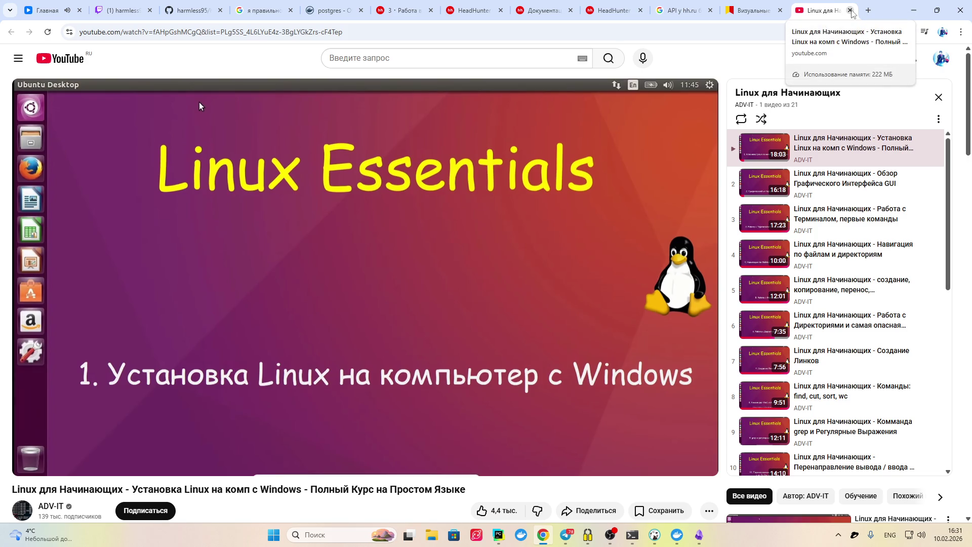
{"action": "left_click", "coordinate": [850, 10]}
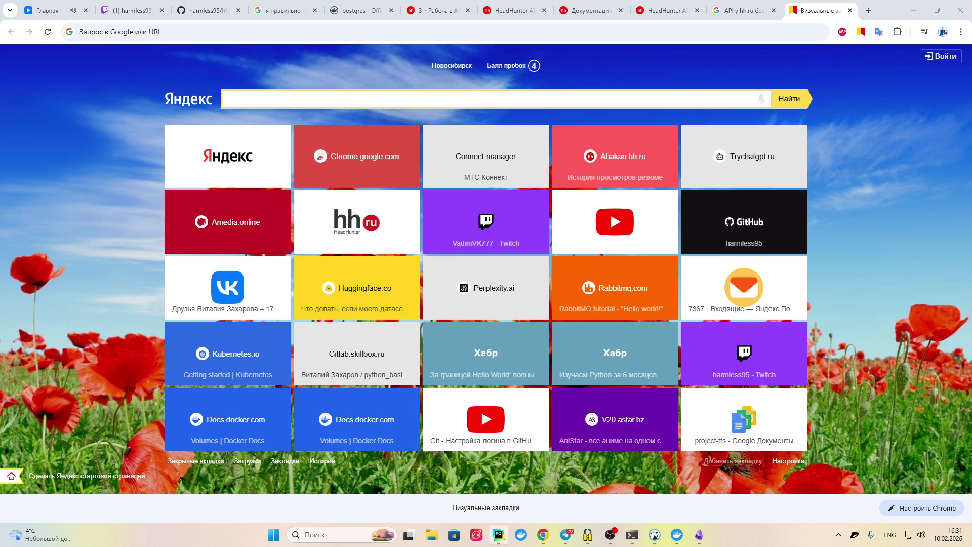
{"action": "mouse_move", "coordinate": [499, 535]}
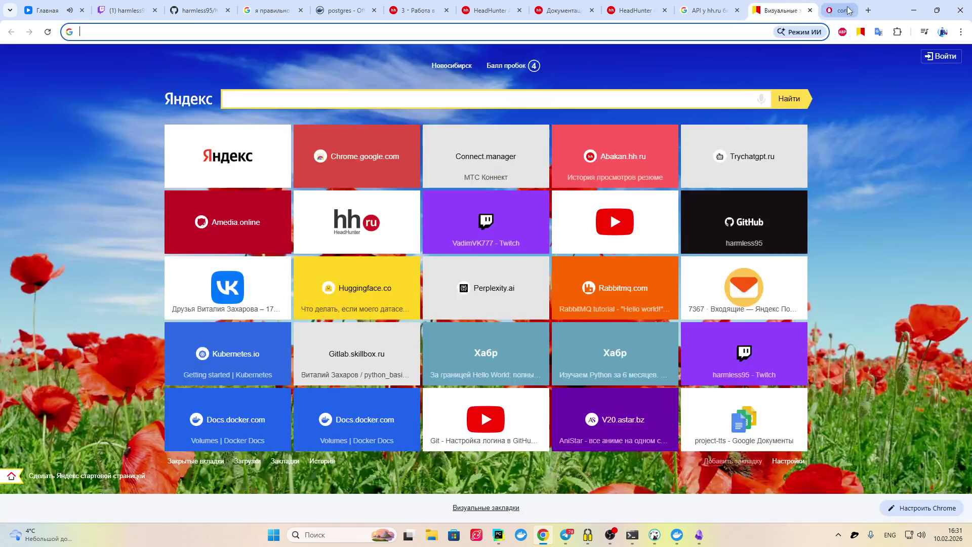
{"action": "left_click", "coordinate": [744, 11]}
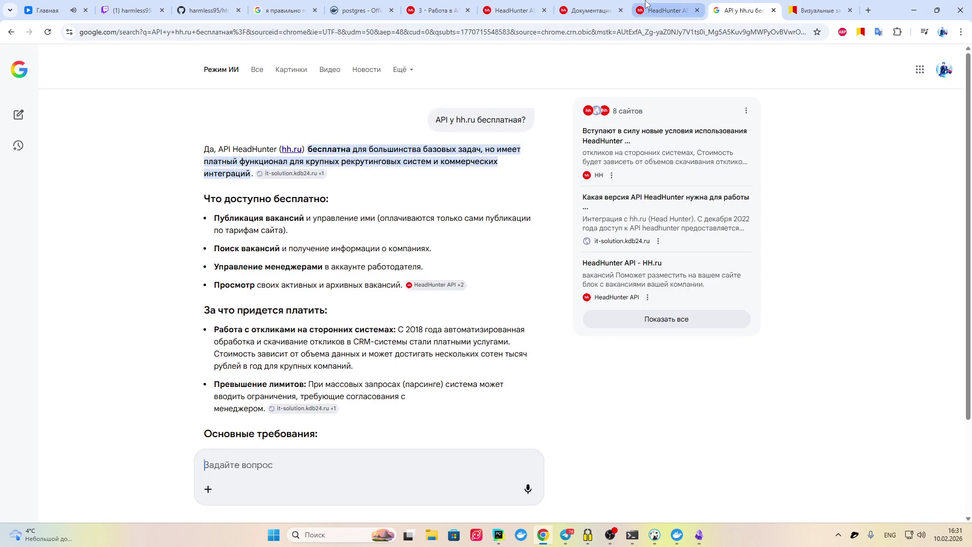
{"action": "left_click", "coordinate": [648, 7]}
{"action": "left_click", "coordinate": [361, 10]}
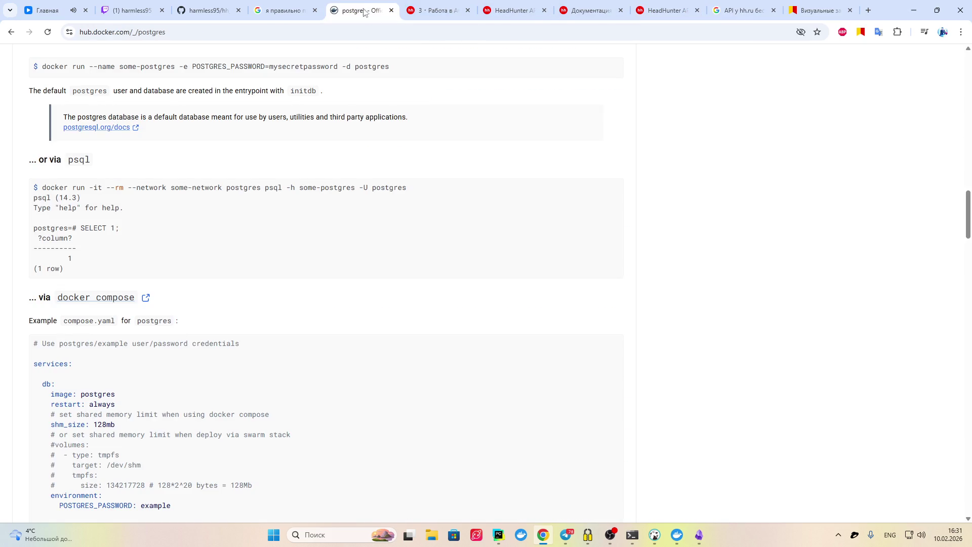
{"action": "left_click", "coordinate": [499, 536]}
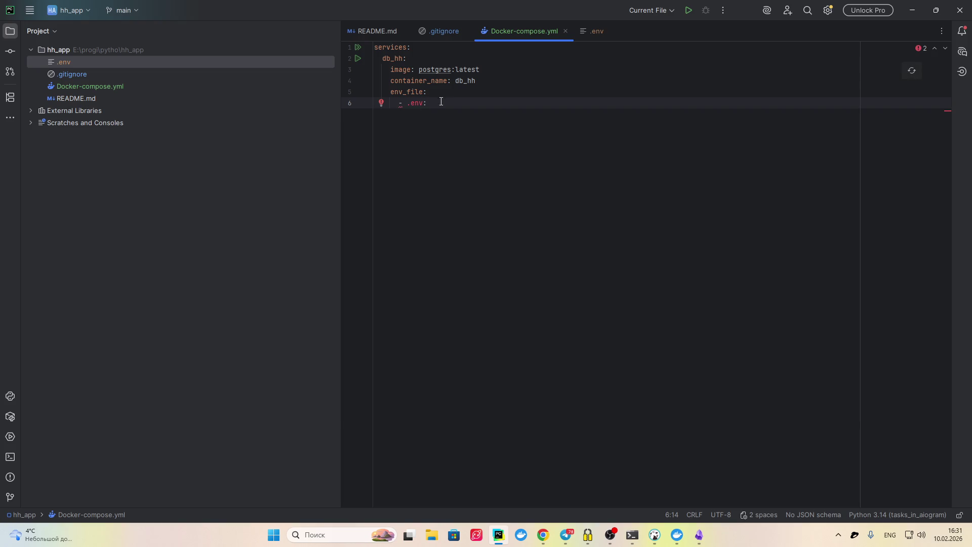
Delete the stray colon after .env and copy the whole Docker-compose file
{"action": "key", "text": "BackSpace"}
{"action": "left_click_drag", "start_coordinate": [441, 103], "coordinate": [308, 44]}
{"action": "key", "text": "ctrl+c"}
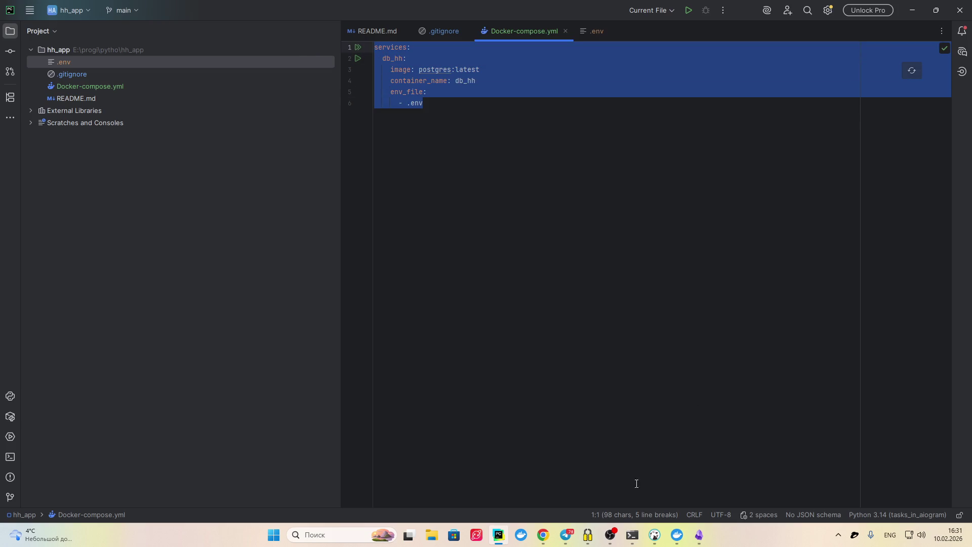
{"action": "left_click", "coordinate": [543, 535]}
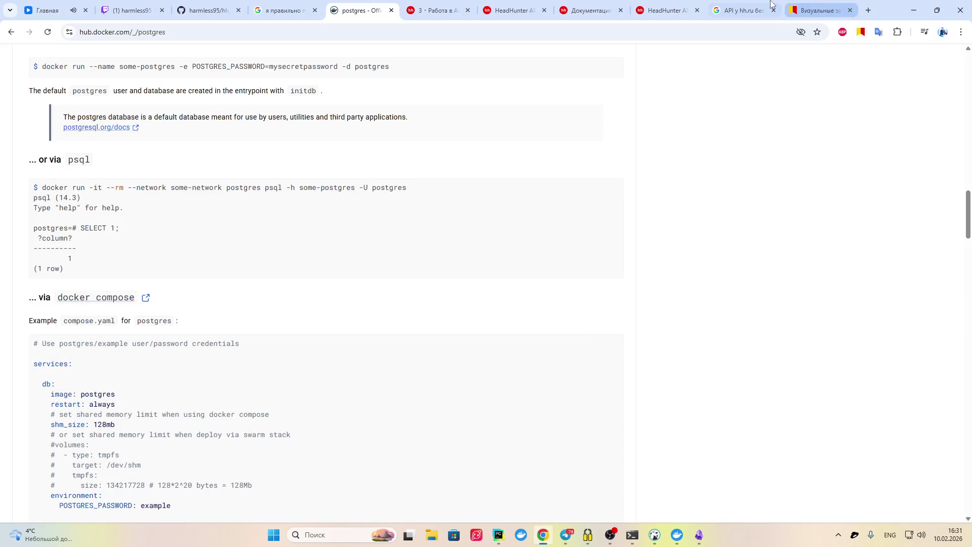
Paste the db_hh compose file into the hh.ru AI-mode conversation and send it for review
{"action": "left_click", "coordinate": [823, 10]}
{"action": "left_click", "coordinate": [745, 10]}
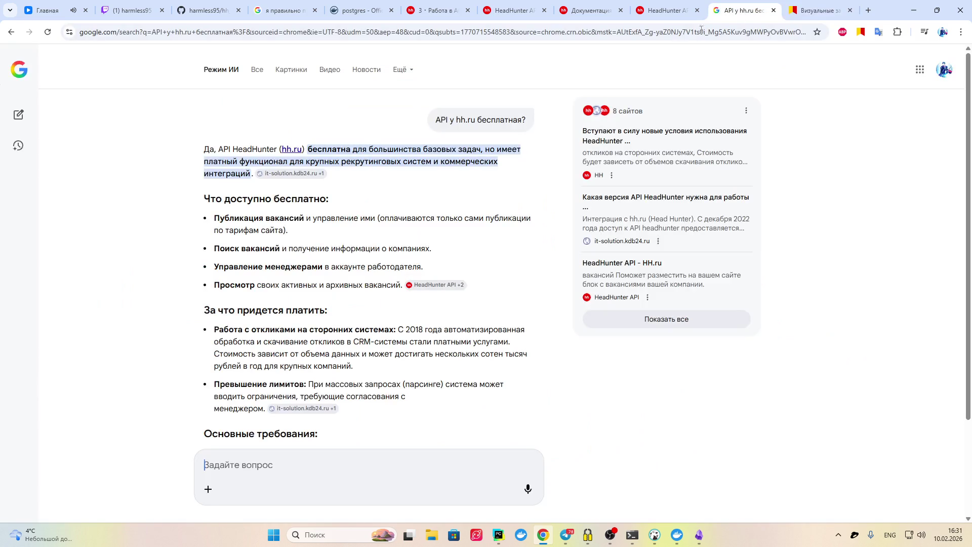
{"action": "left_click", "coordinate": [239, 475]}
{"action": "key", "text": "ctrl+v"}
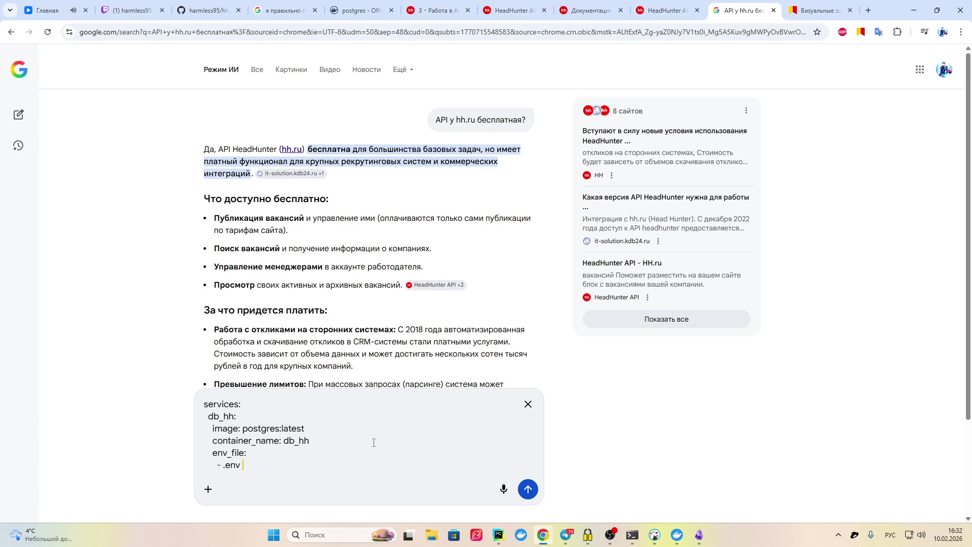
{"action": "key", "text": "Return"}
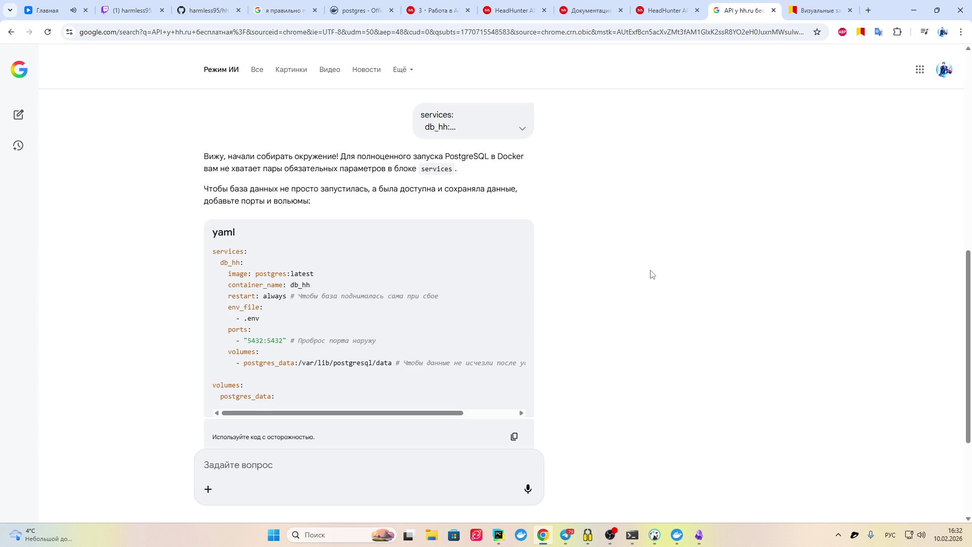
Return to the AI answer tab, then switch to Telegram and open the shared Linux course video
{"action": "left_click", "coordinate": [827, 8]}
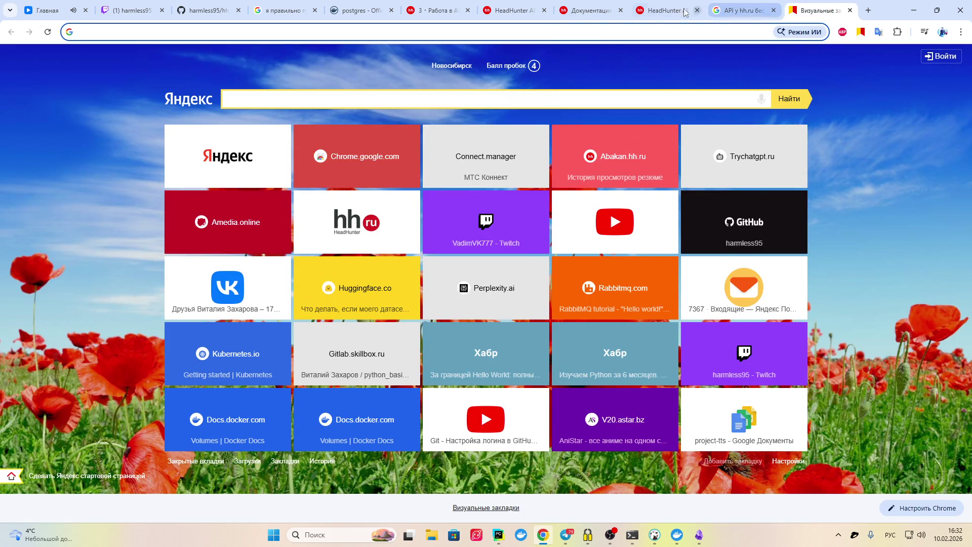
{"action": "left_click", "coordinate": [757, 6]}
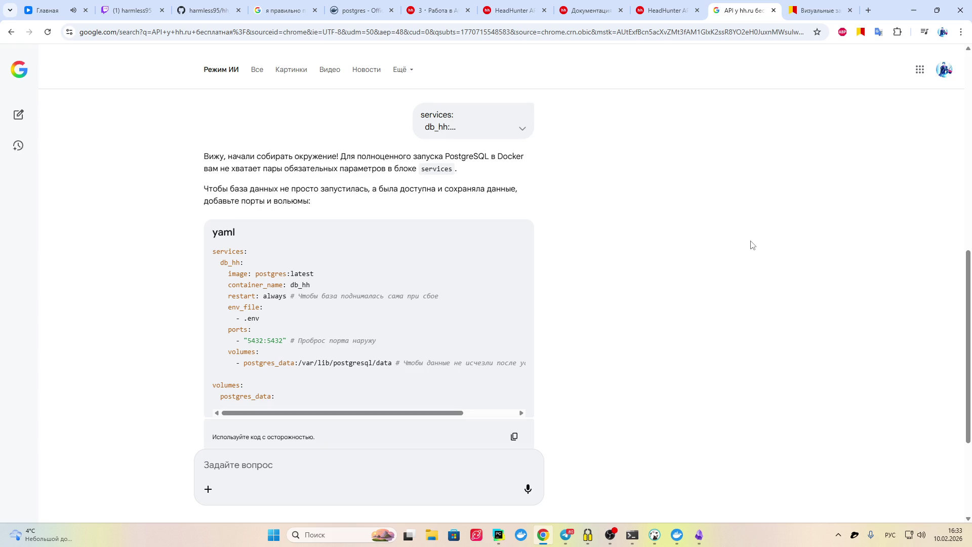
{"action": "left_click", "coordinate": [566, 535]}
{"action": "left_click", "coordinate": [465, 207]}
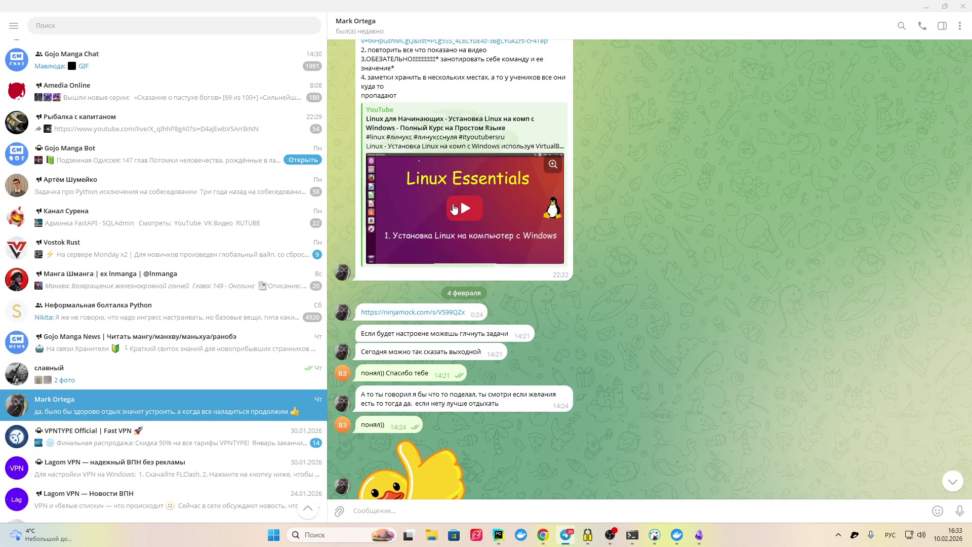